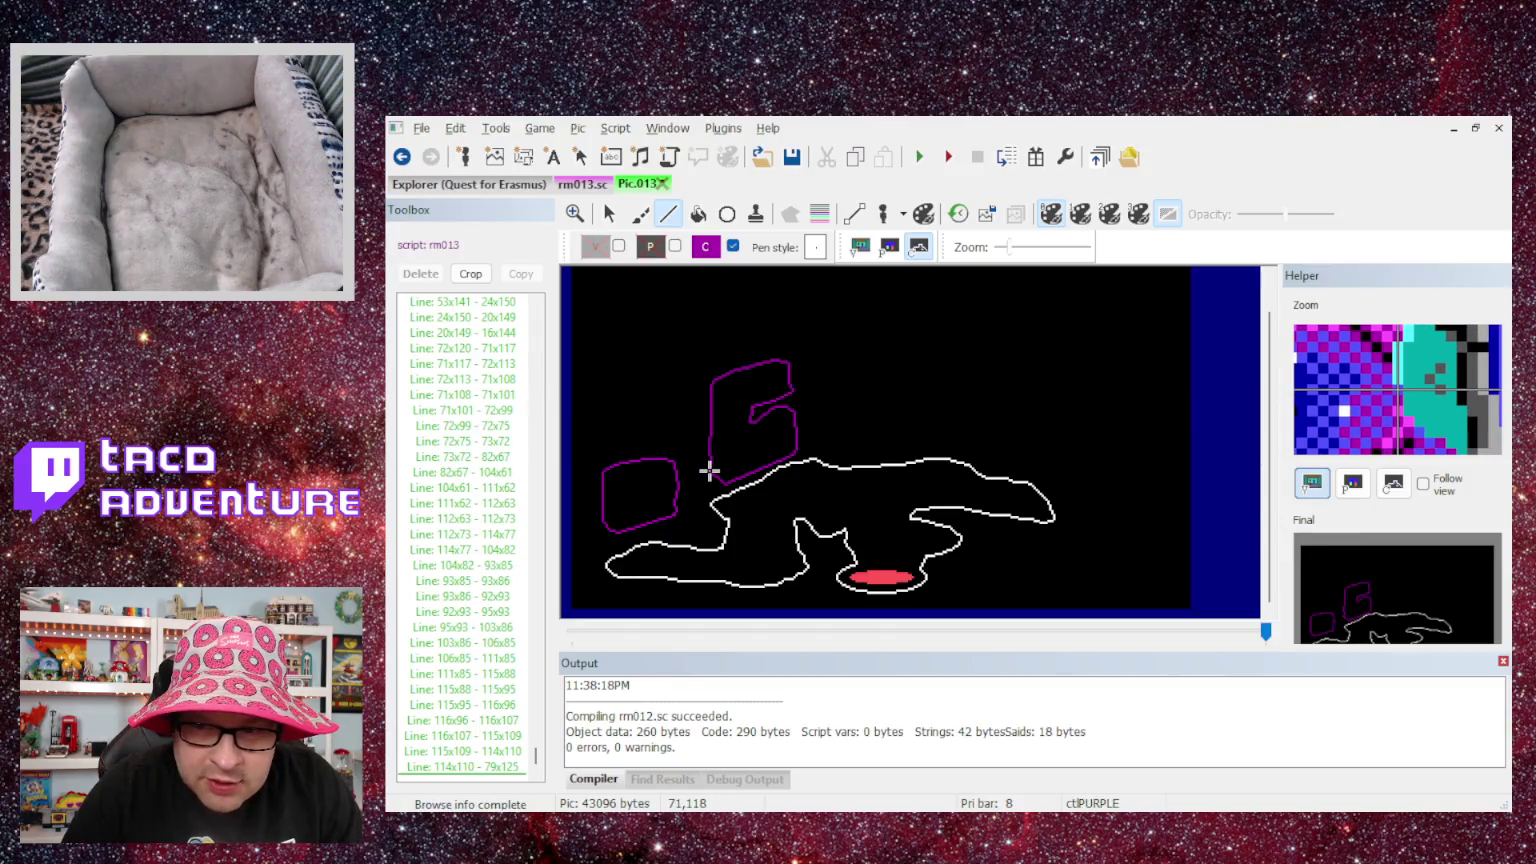
- Close the purple control outline with one final line segment
left_click(709, 469)
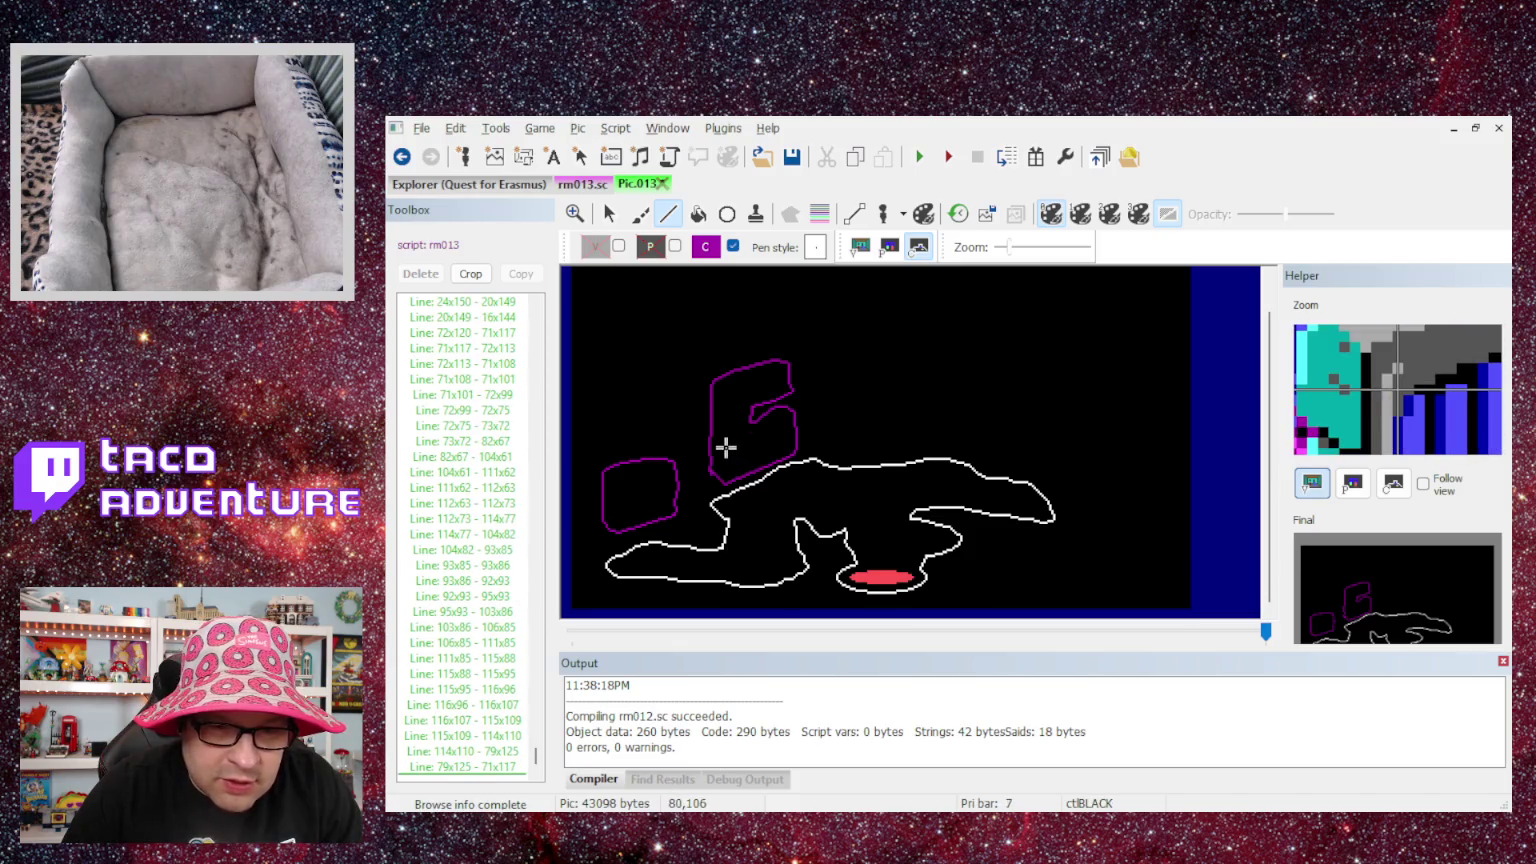
scroll(724, 446, "up", 1)
scroll(726, 447, "down", 1)
- Zoom in closely on the corner of the purple outline
left_click(574, 213)
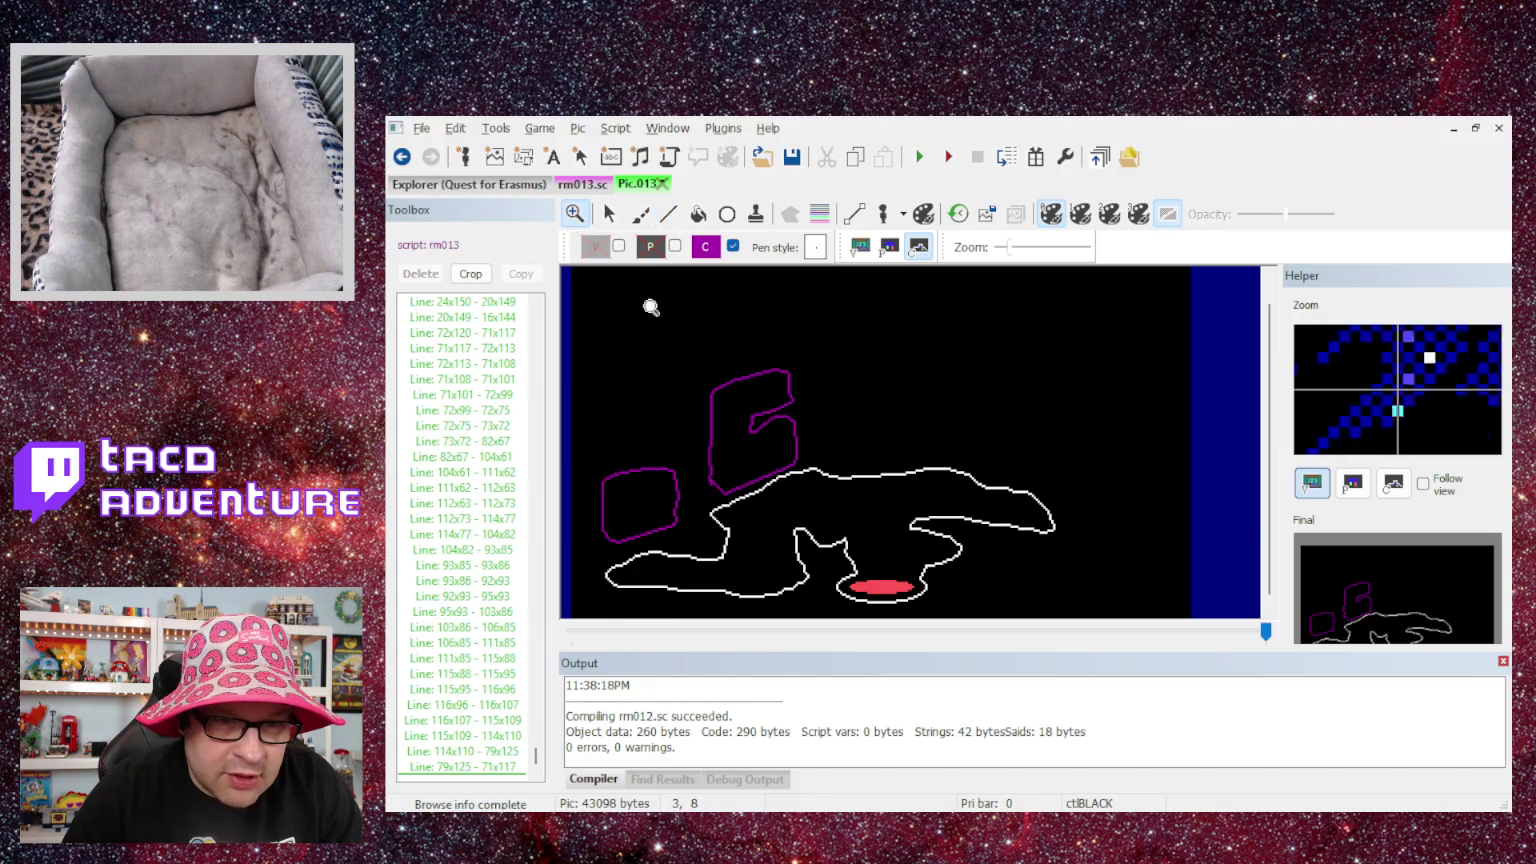
left_click(730, 463)
left_click(730, 476)
left_click(733, 479)
left_click(733, 479)
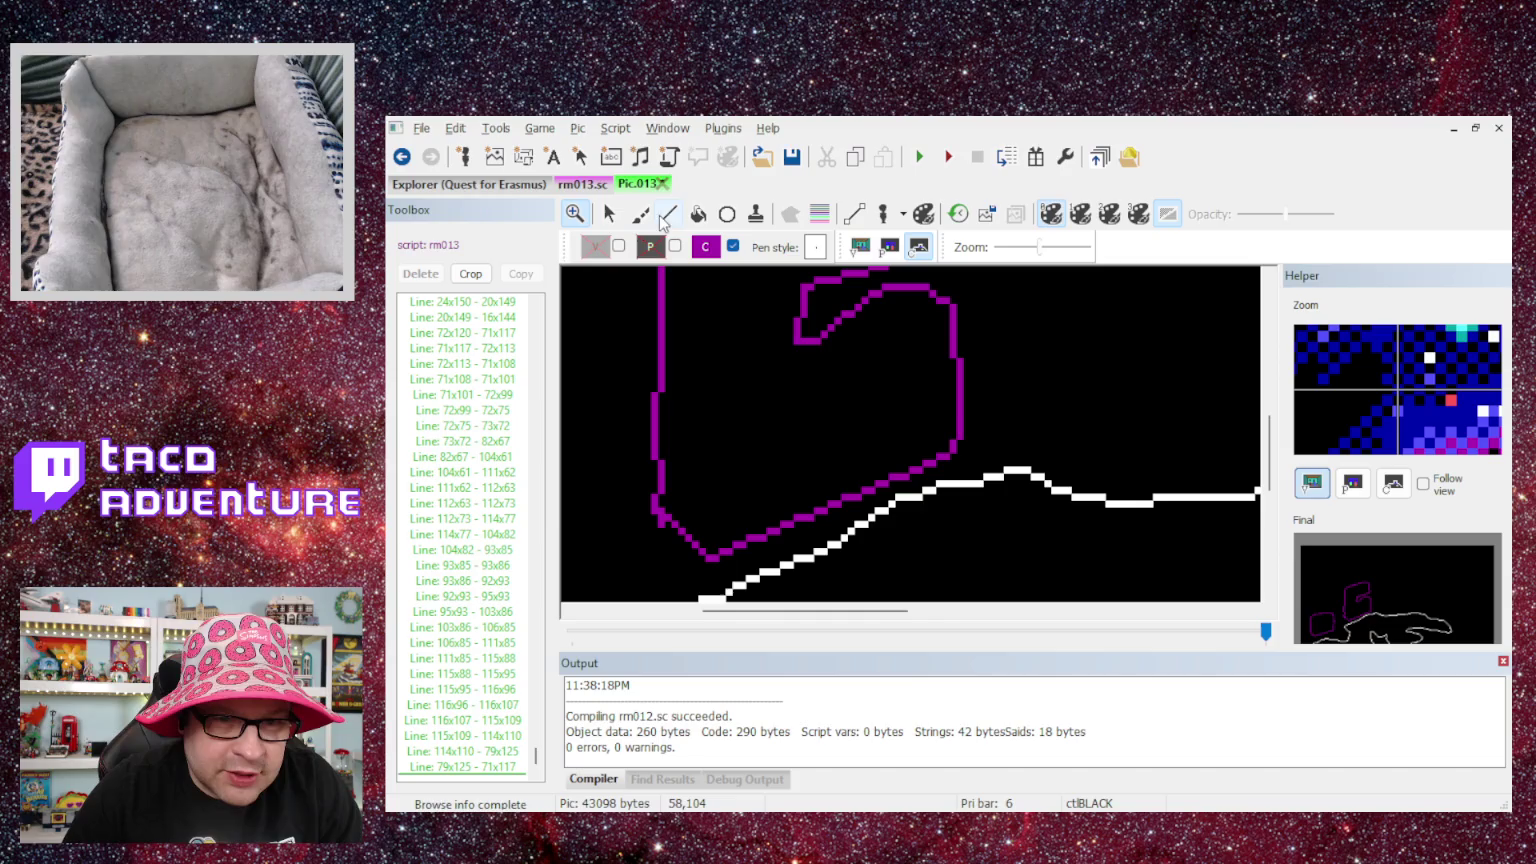
- Show the purple line's vertex points to inspect its corners
left_click(668, 220)
left_click(854, 213)
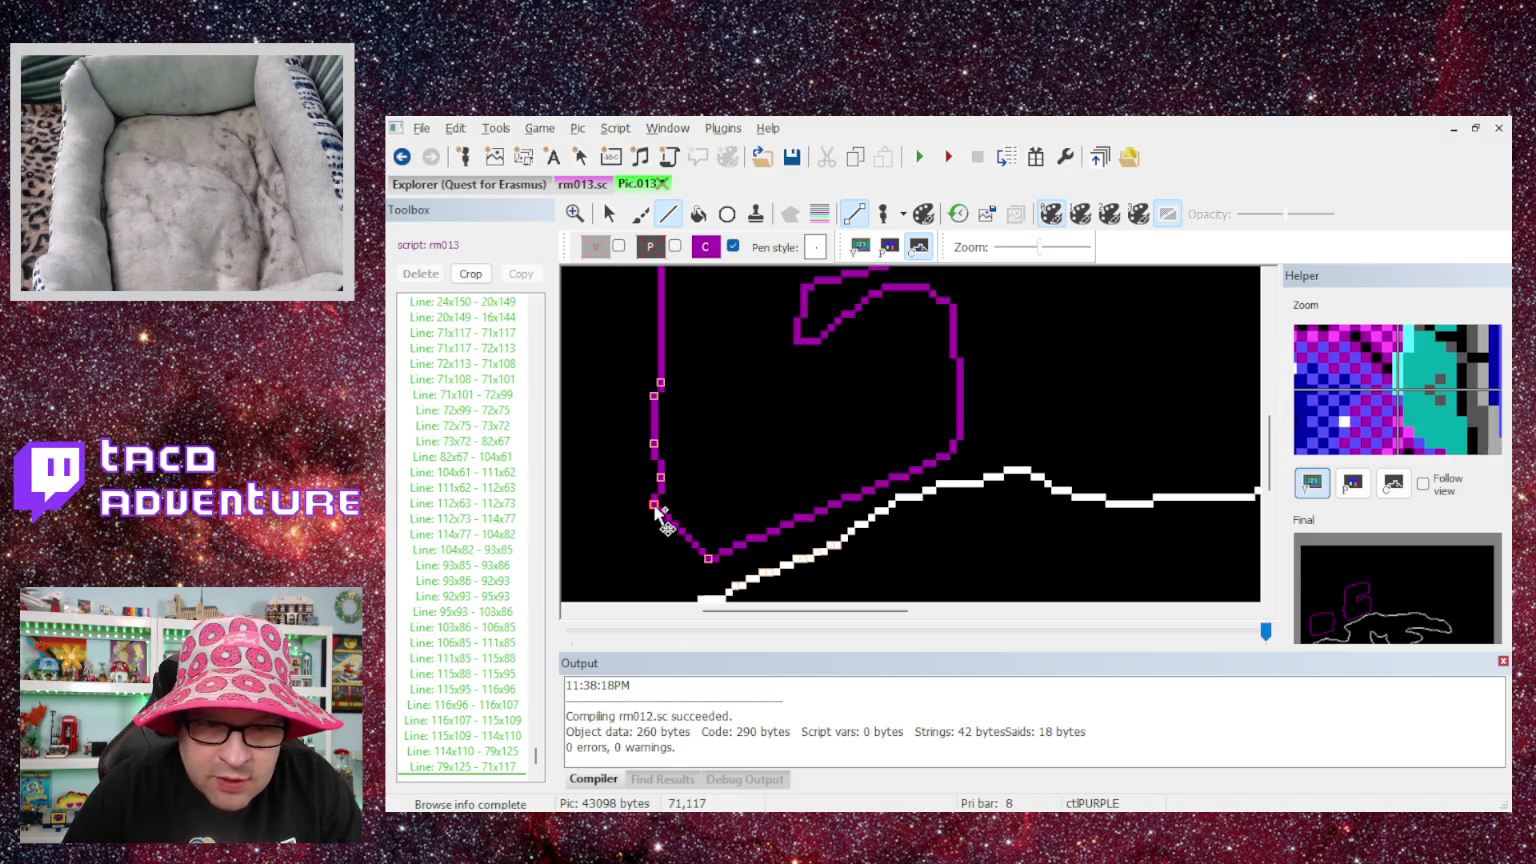
scroll(850, 505, "down", 2)
scroll(847, 470, "up", 3)
scroll(850, 440, "up", 3)
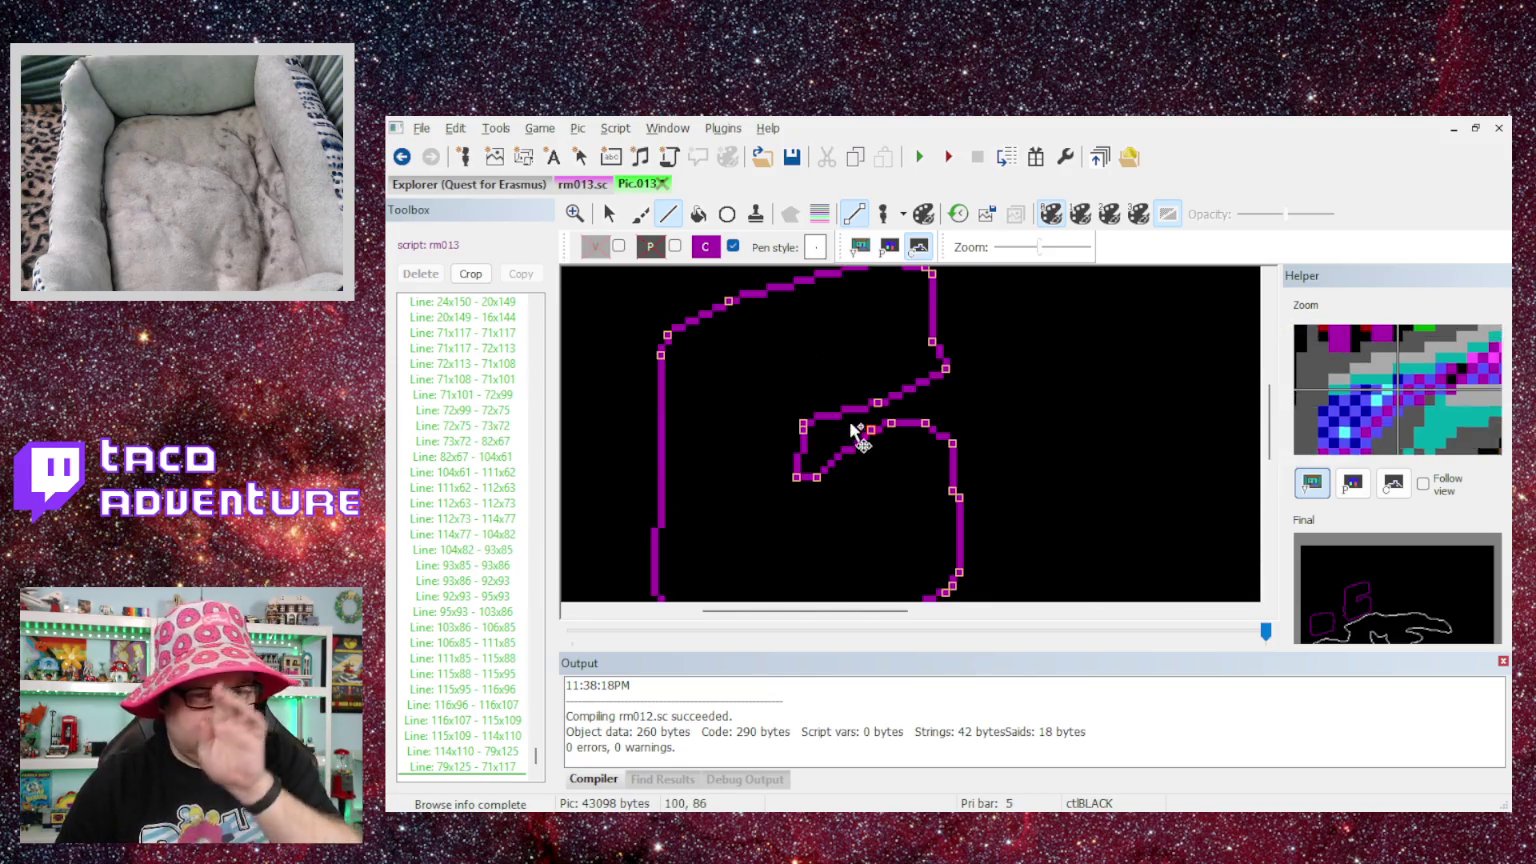
scroll(836, 370, "down", 3)
scroll(780, 330, "up", 3)
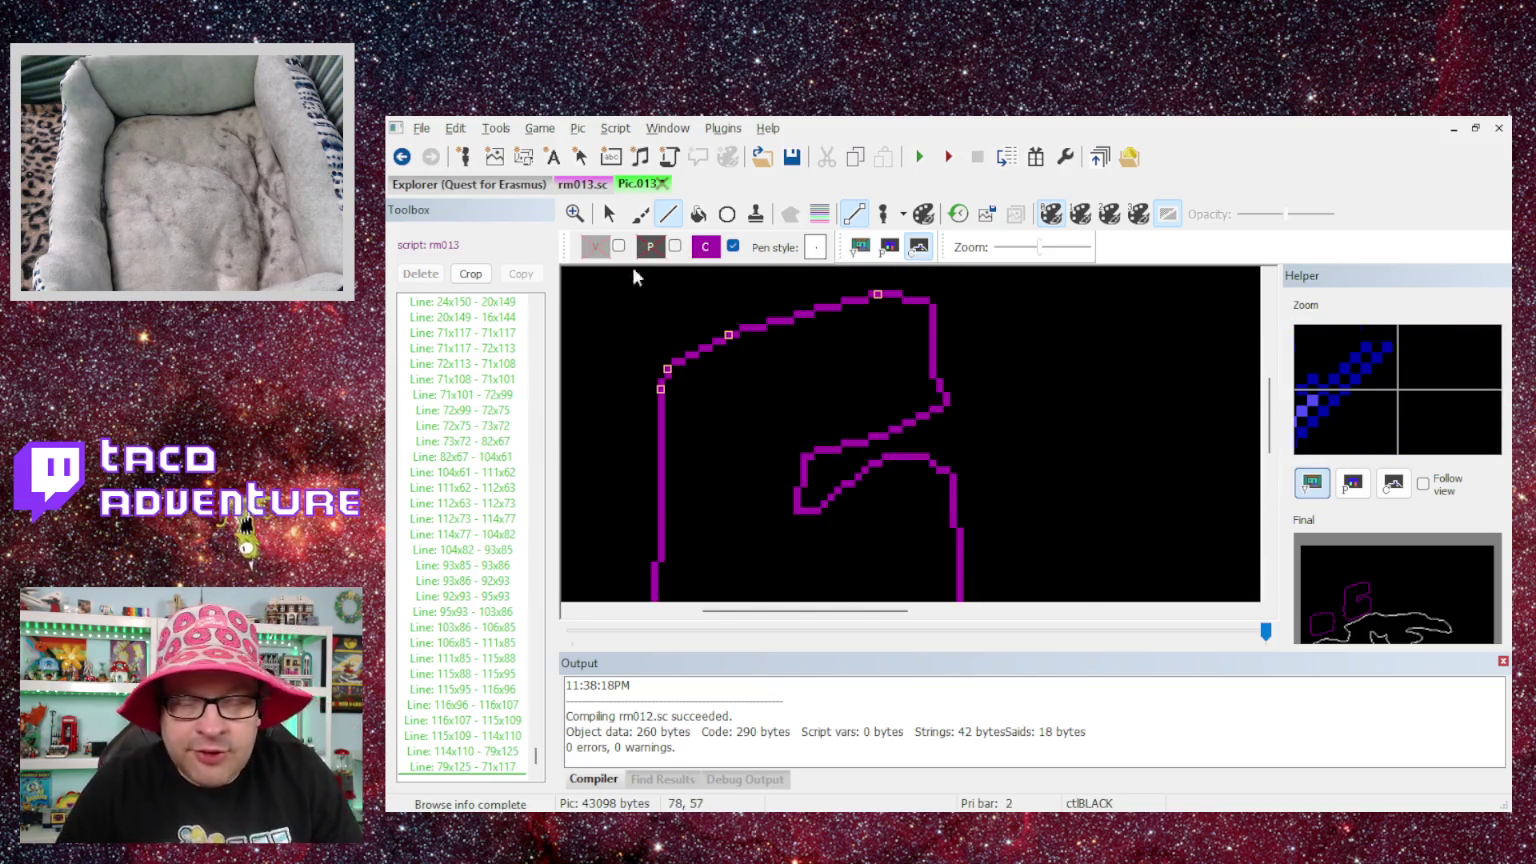
scroll(740, 300, "down", 3)
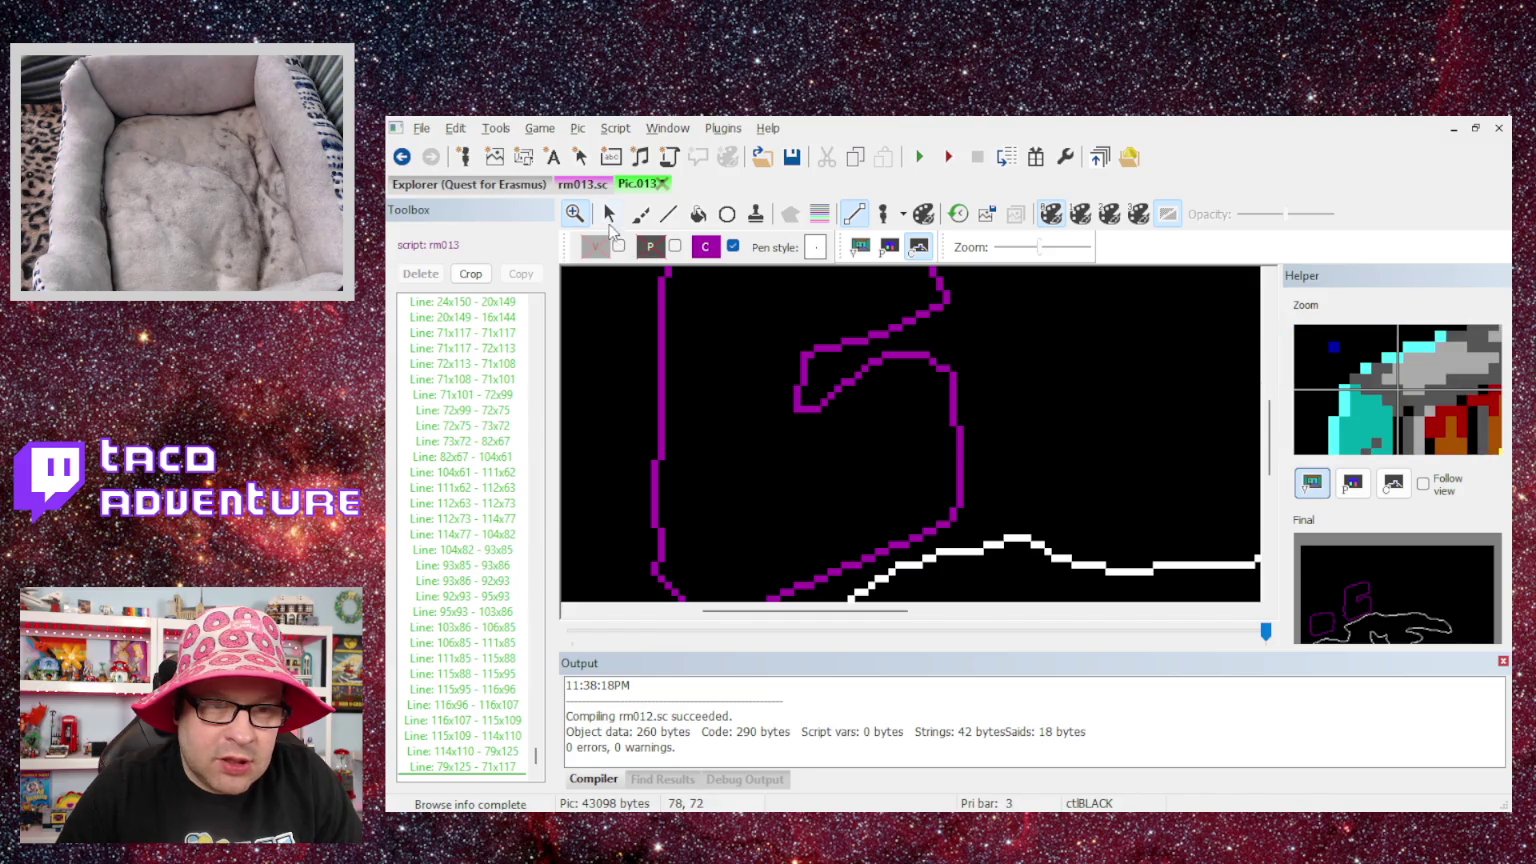
scroll(960, 355, "down", 3)
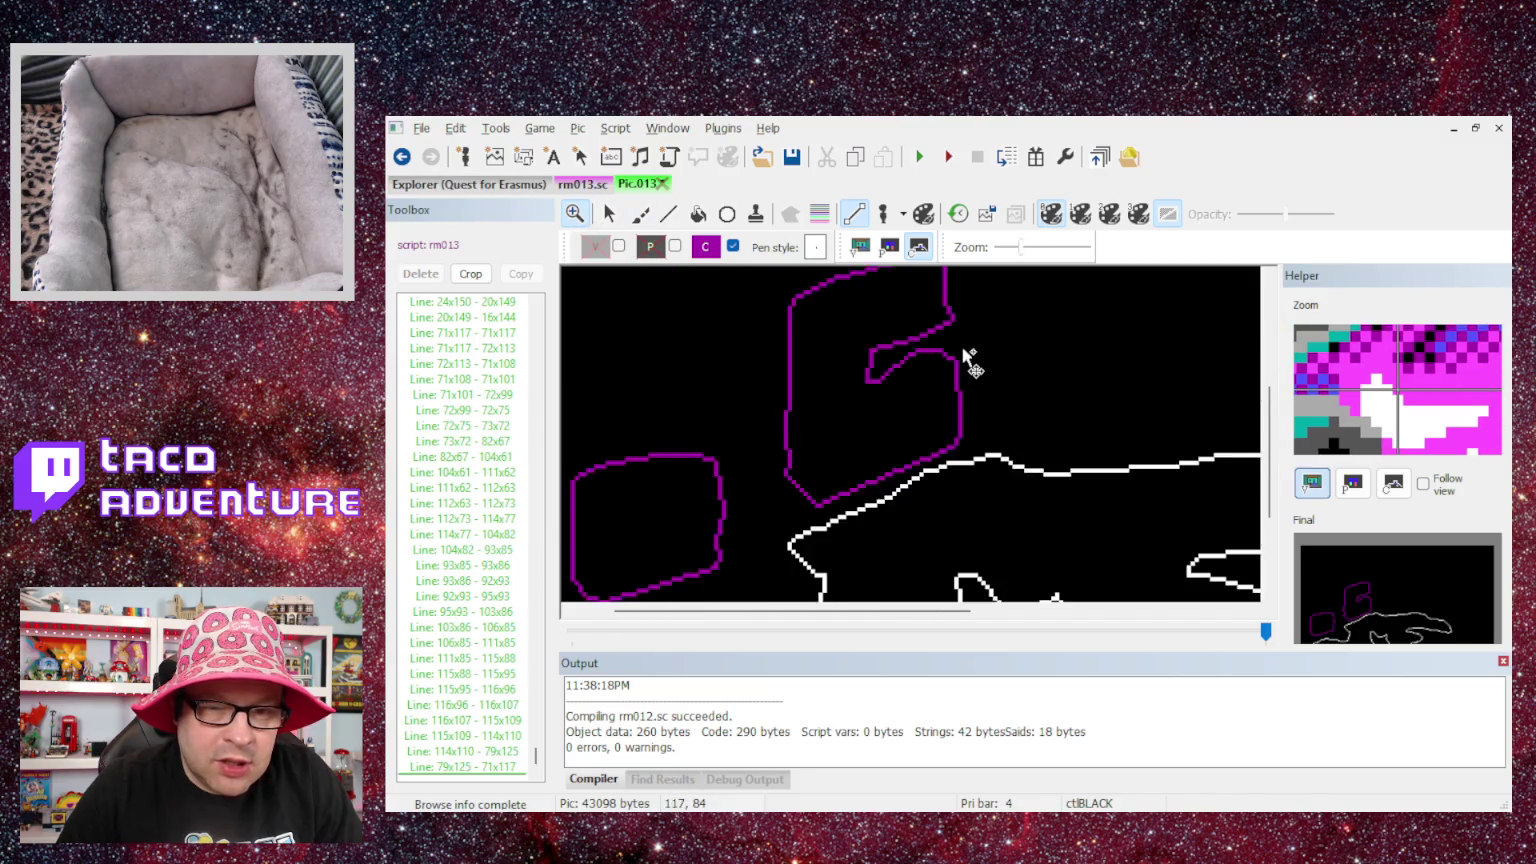
left_click_drag(843, 622, 896, 622)
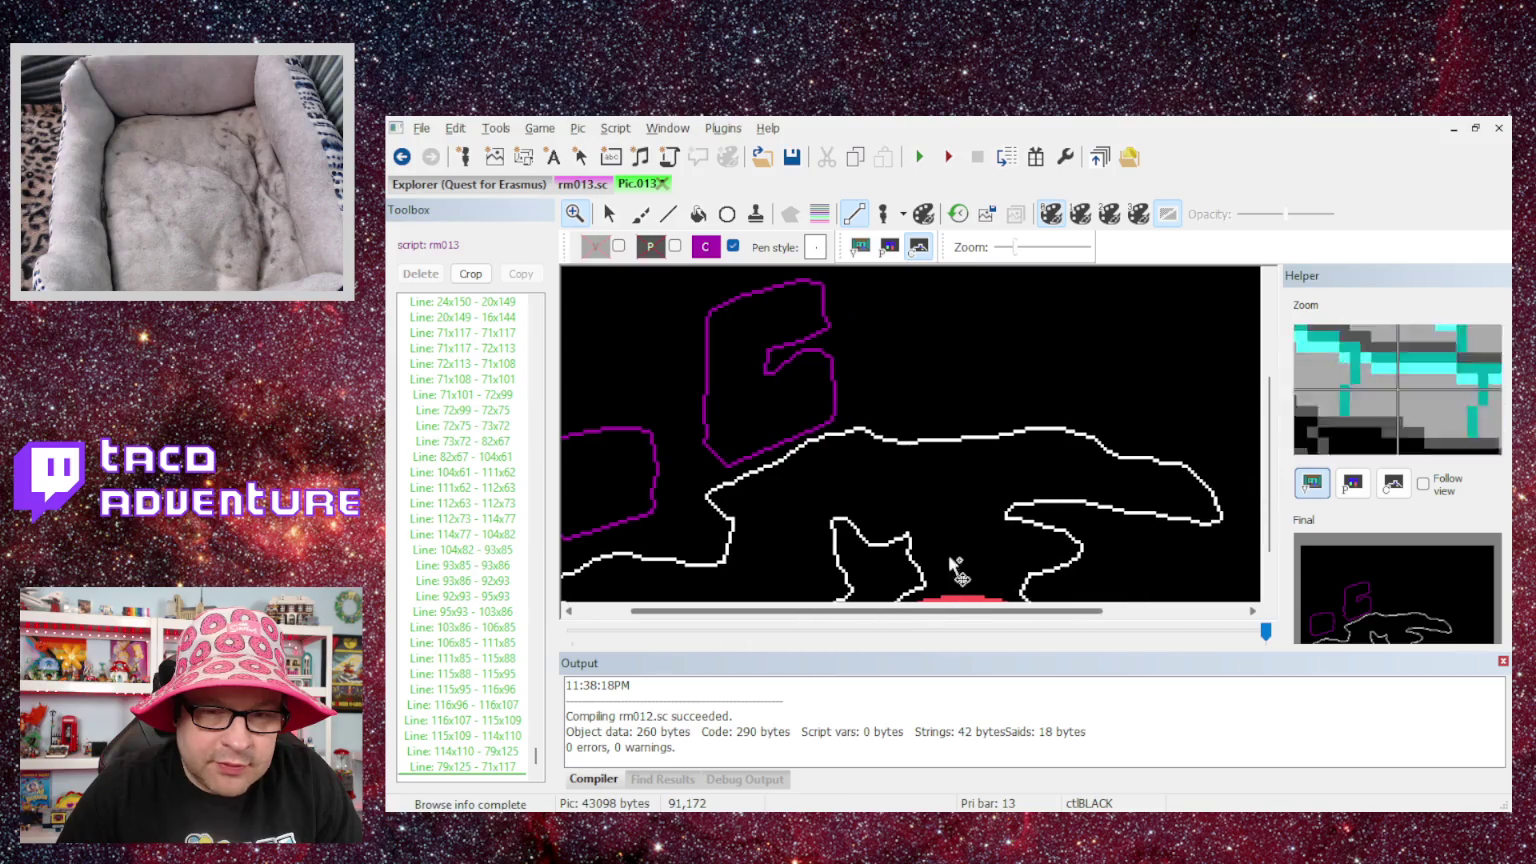
left_click_drag(1265, 517, 1266, 445)
left_click(667, 216)
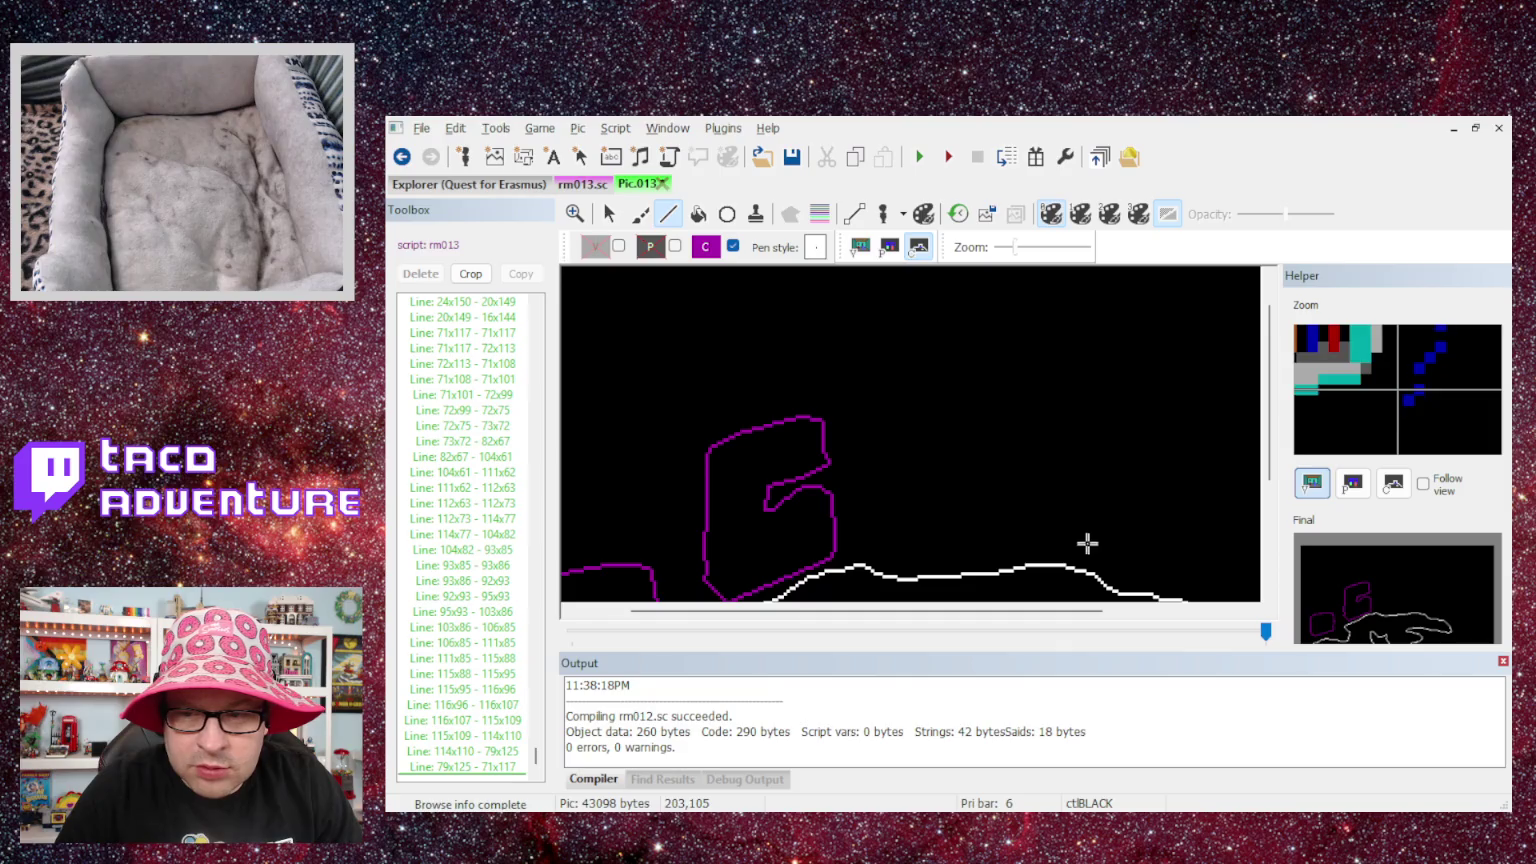
left_click(860, 246)
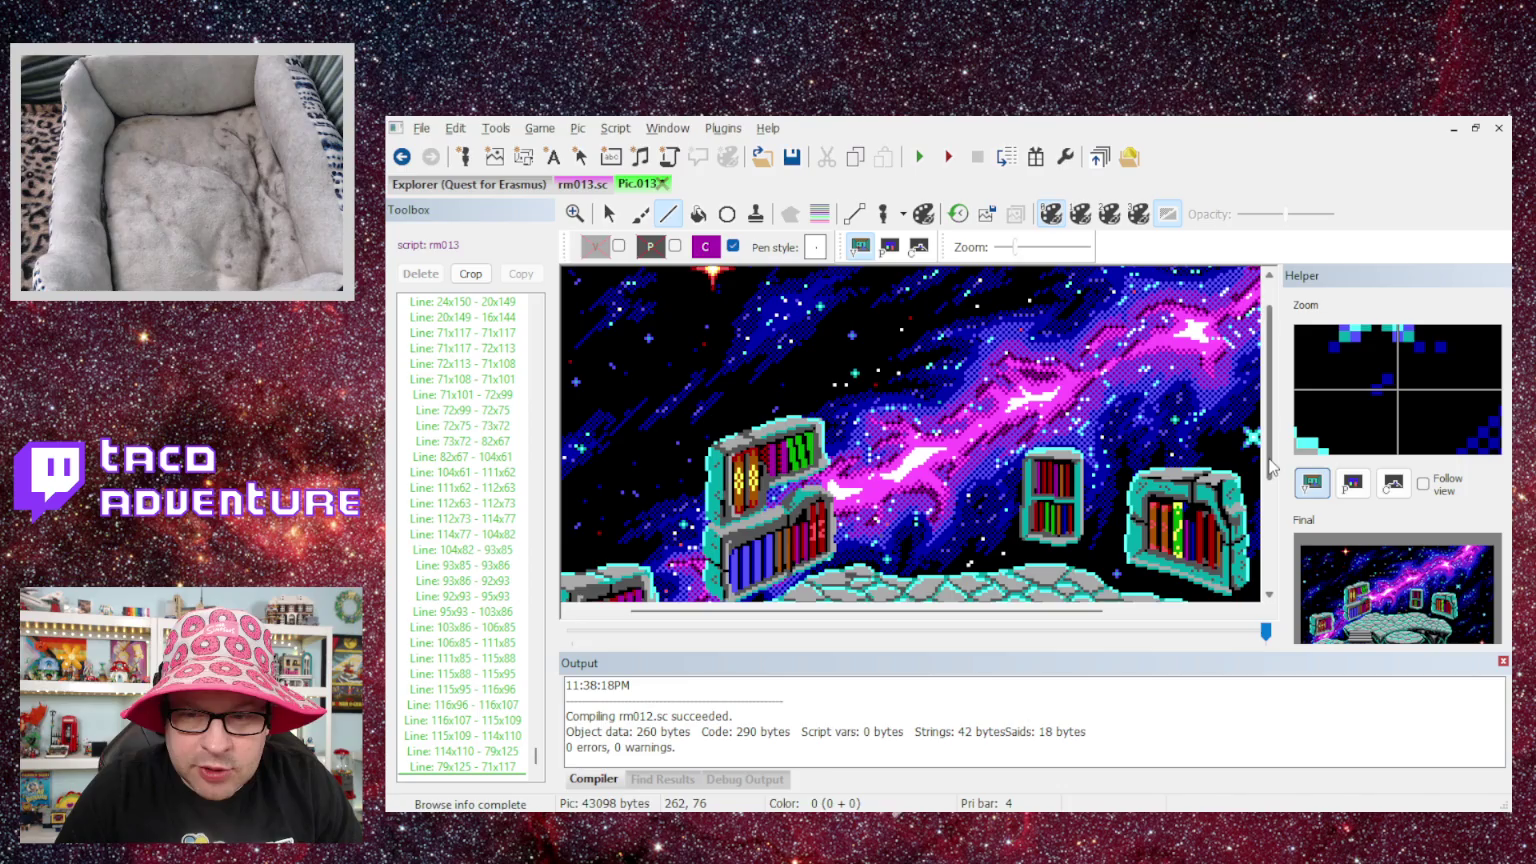
scroll(1275, 497, "down", 3)
left_click_drag(1099, 612, 1200, 612)
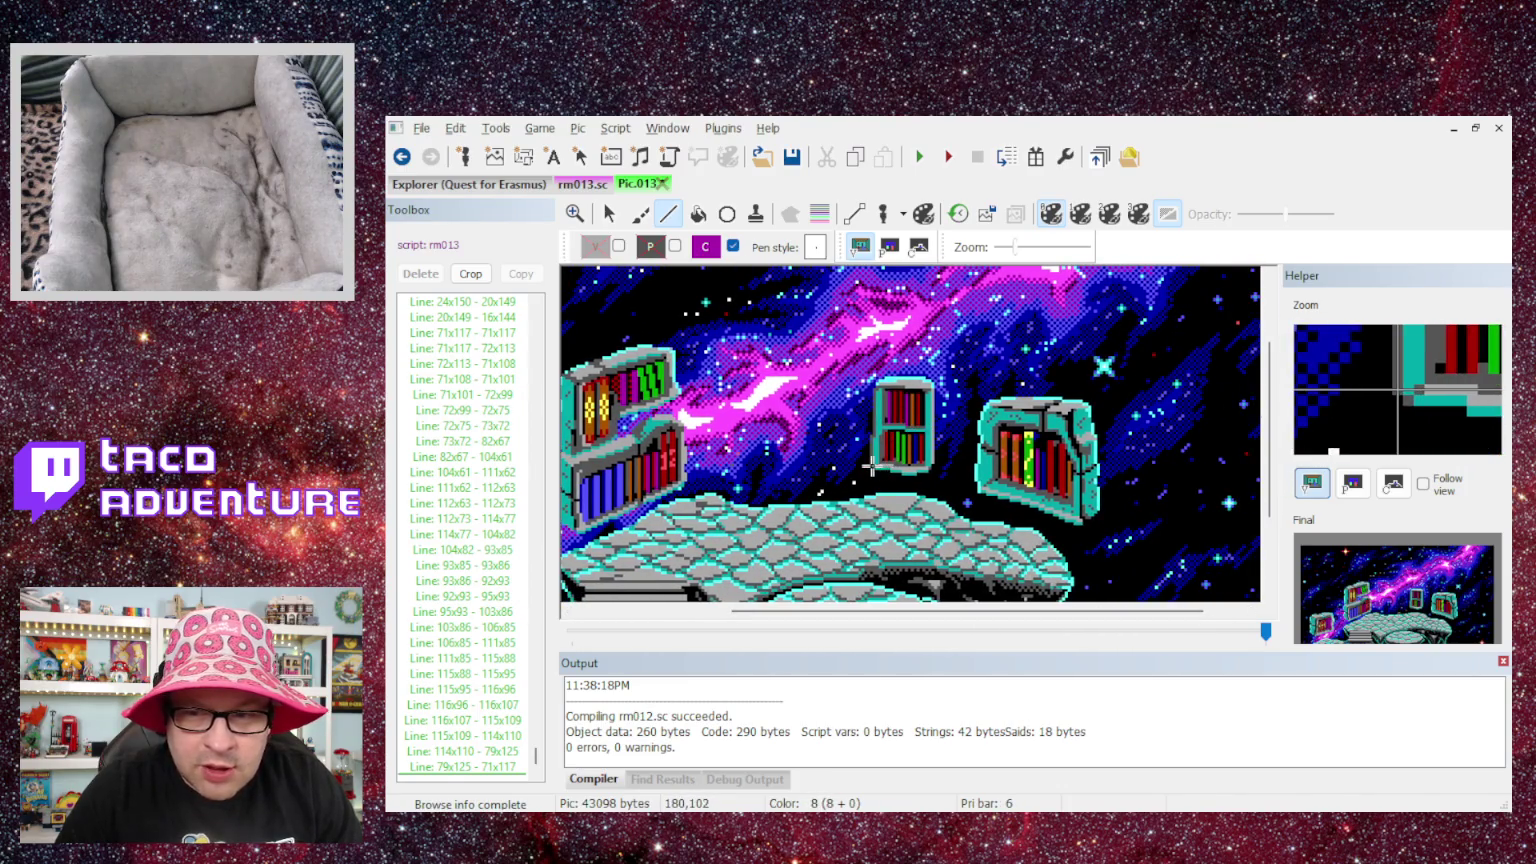
left_click(919, 249)
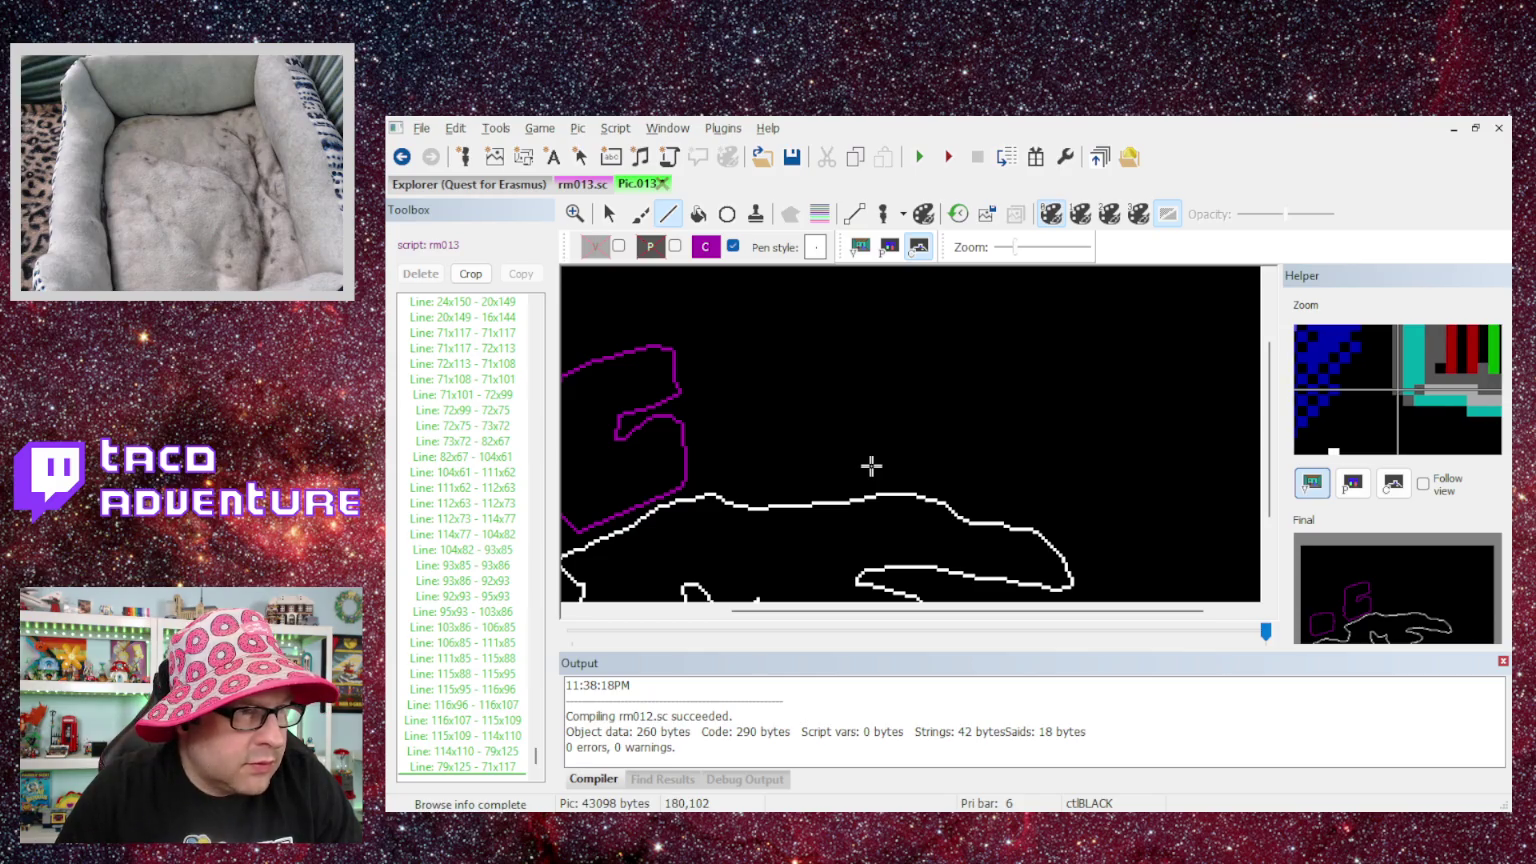
- Trace the left side, rounded top and right side of a tall box right of the existing shapes
left_click(875, 390)
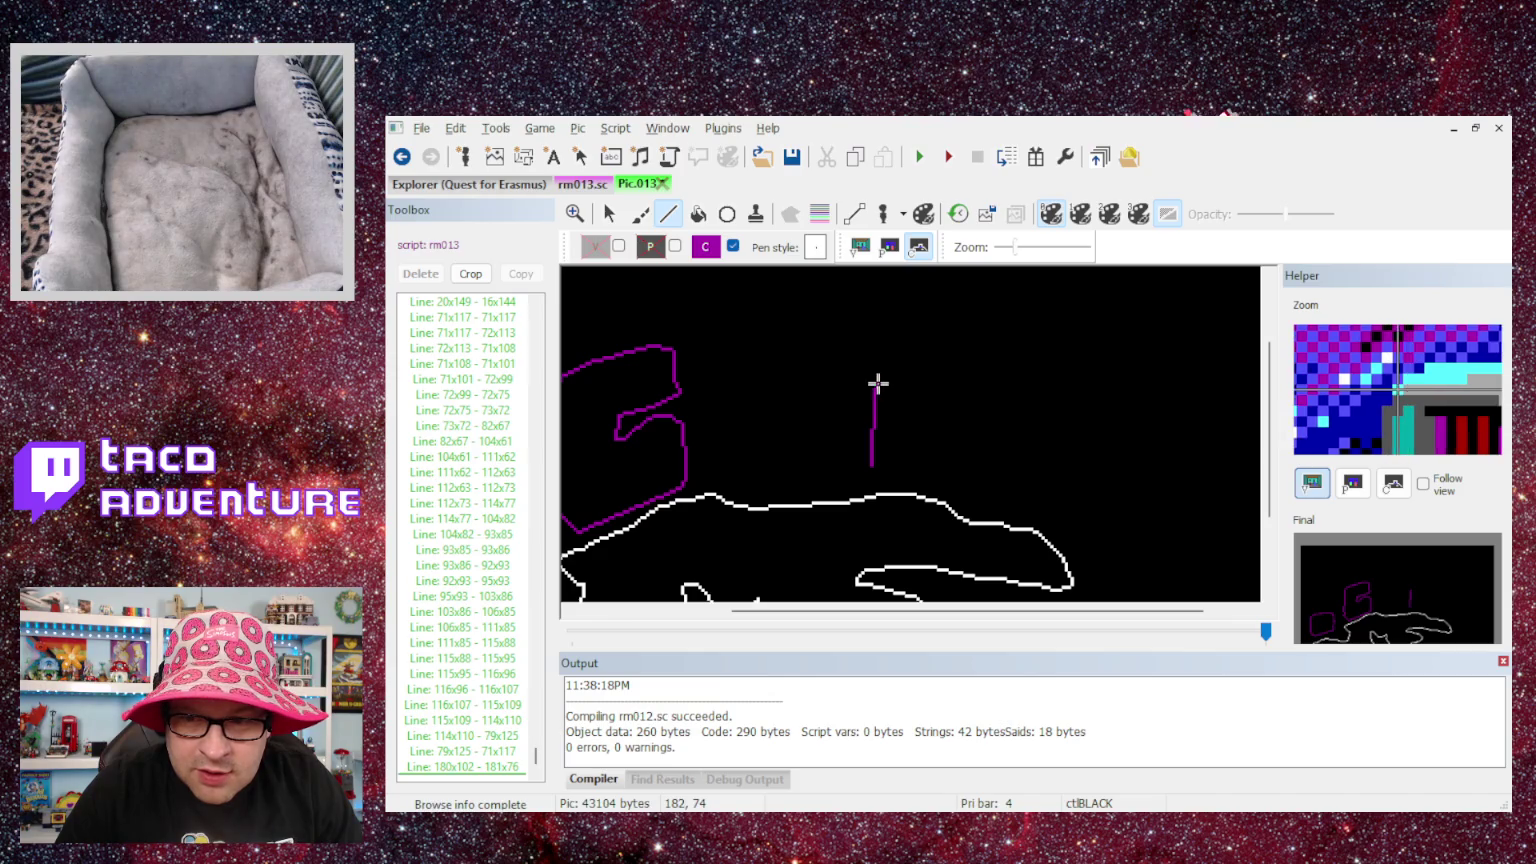
left_click(878, 382)
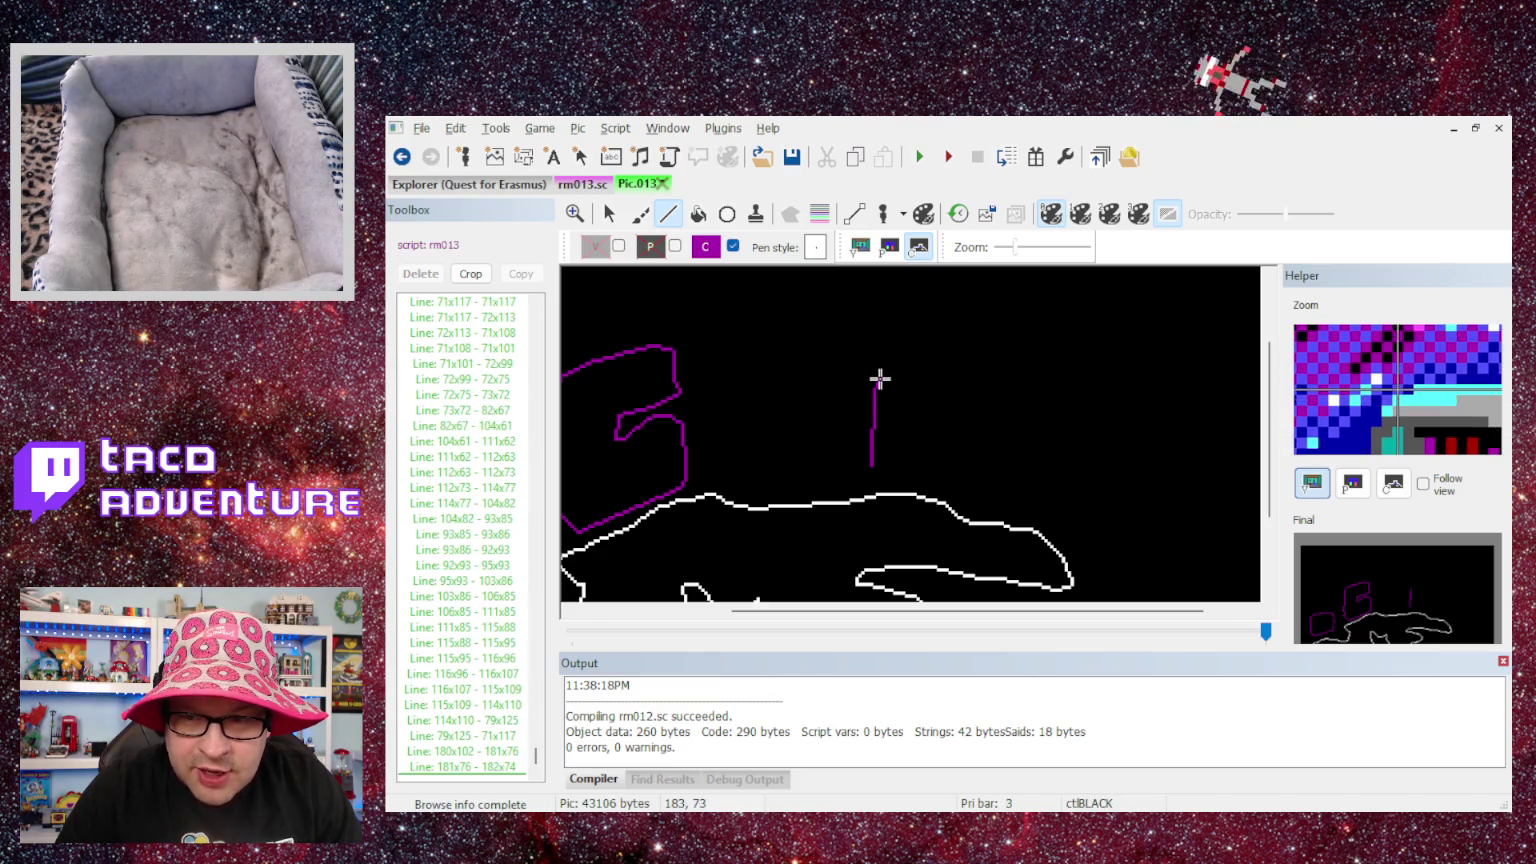
left_click(886, 377)
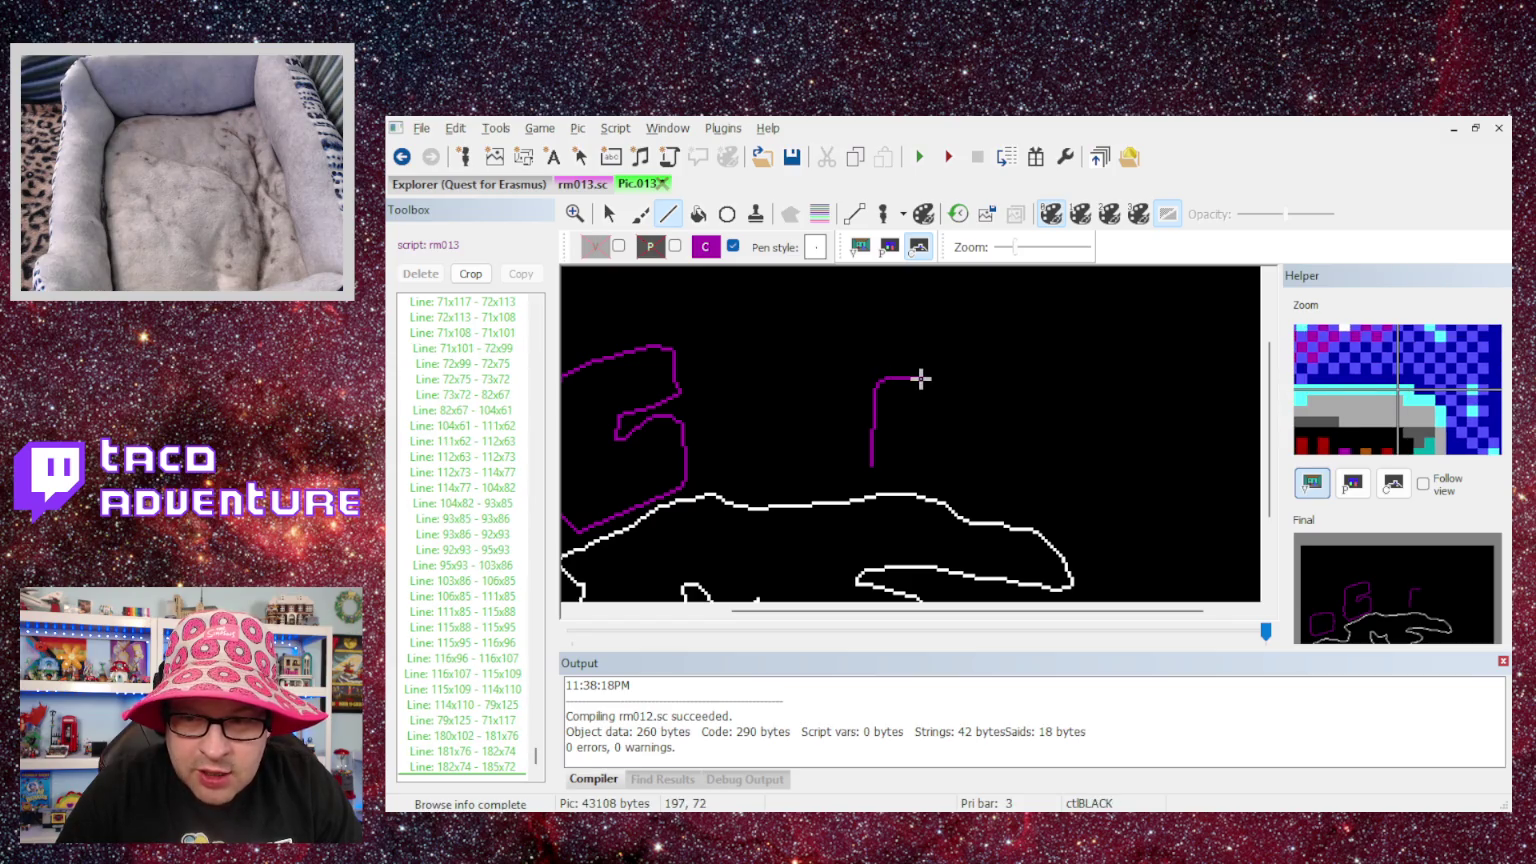
left_click(922, 379)
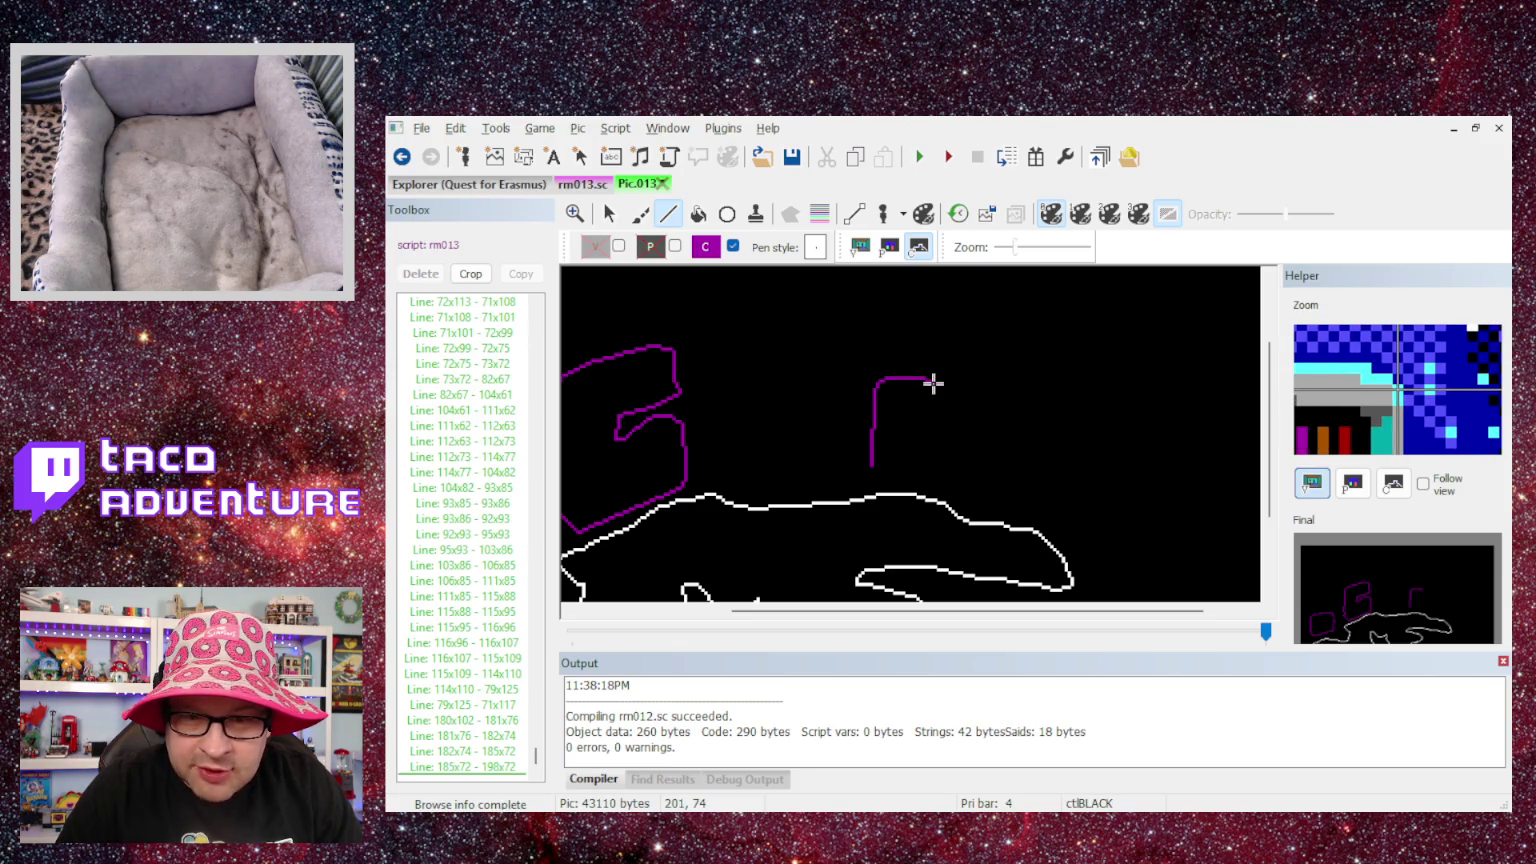
left_click(933, 383)
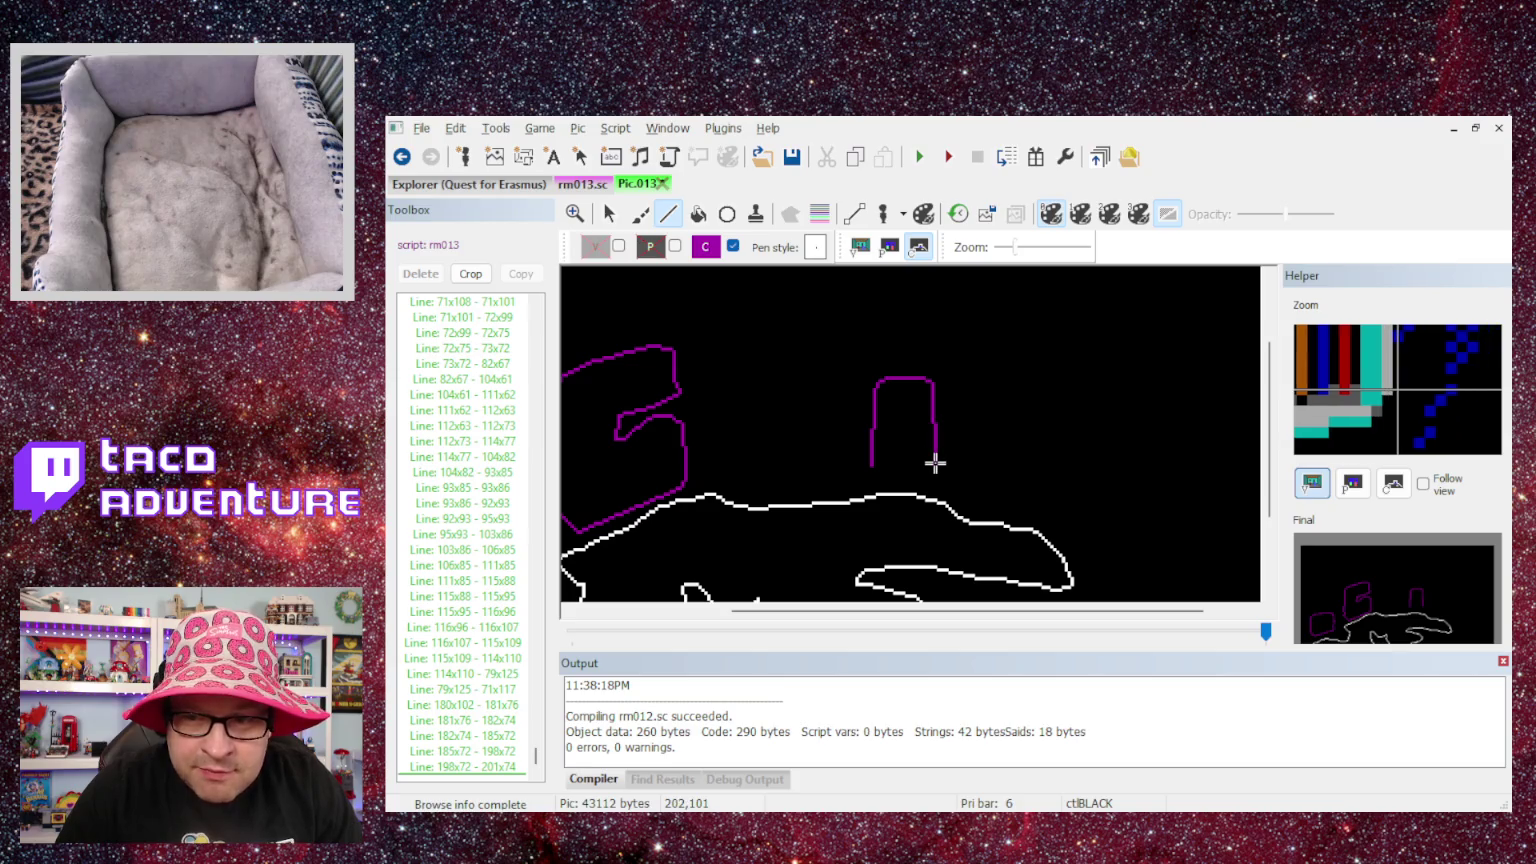
left_click(931, 463)
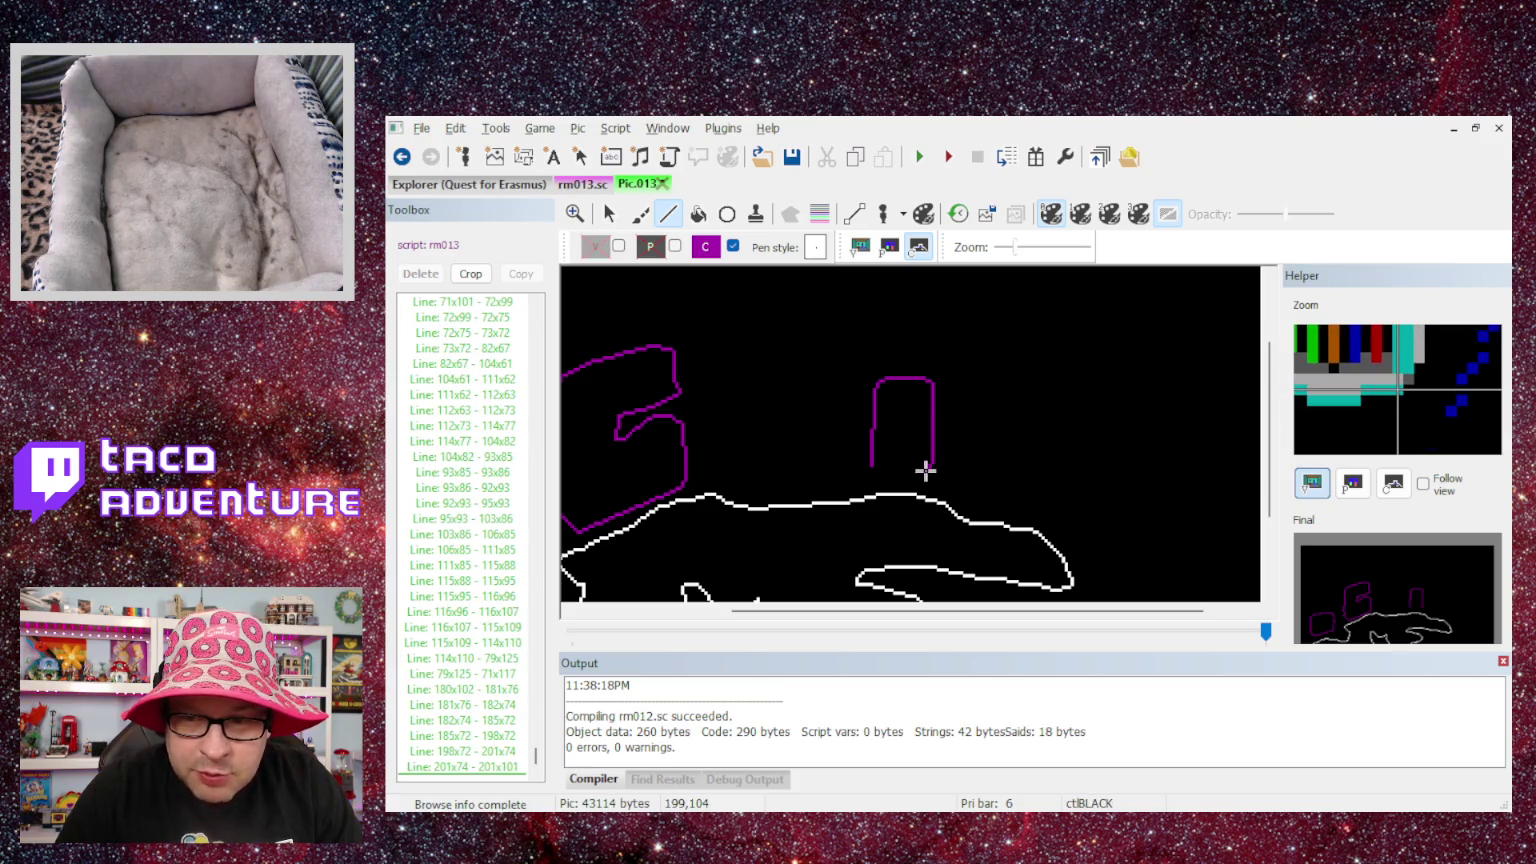
- Round the box's bottom corners and close the outline back at its start
left_click(925, 470)
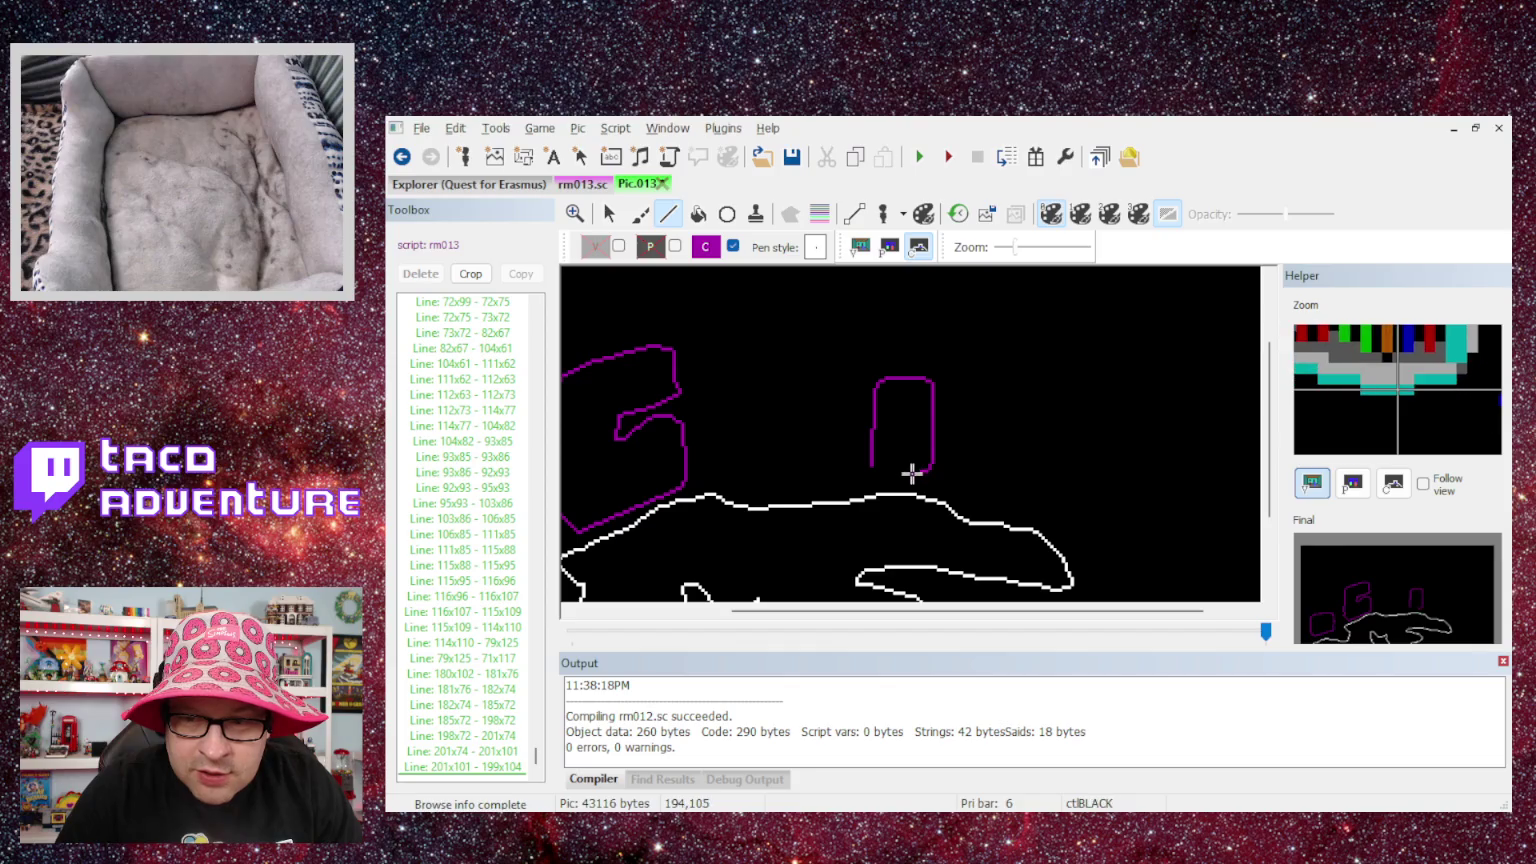
left_click(913, 473)
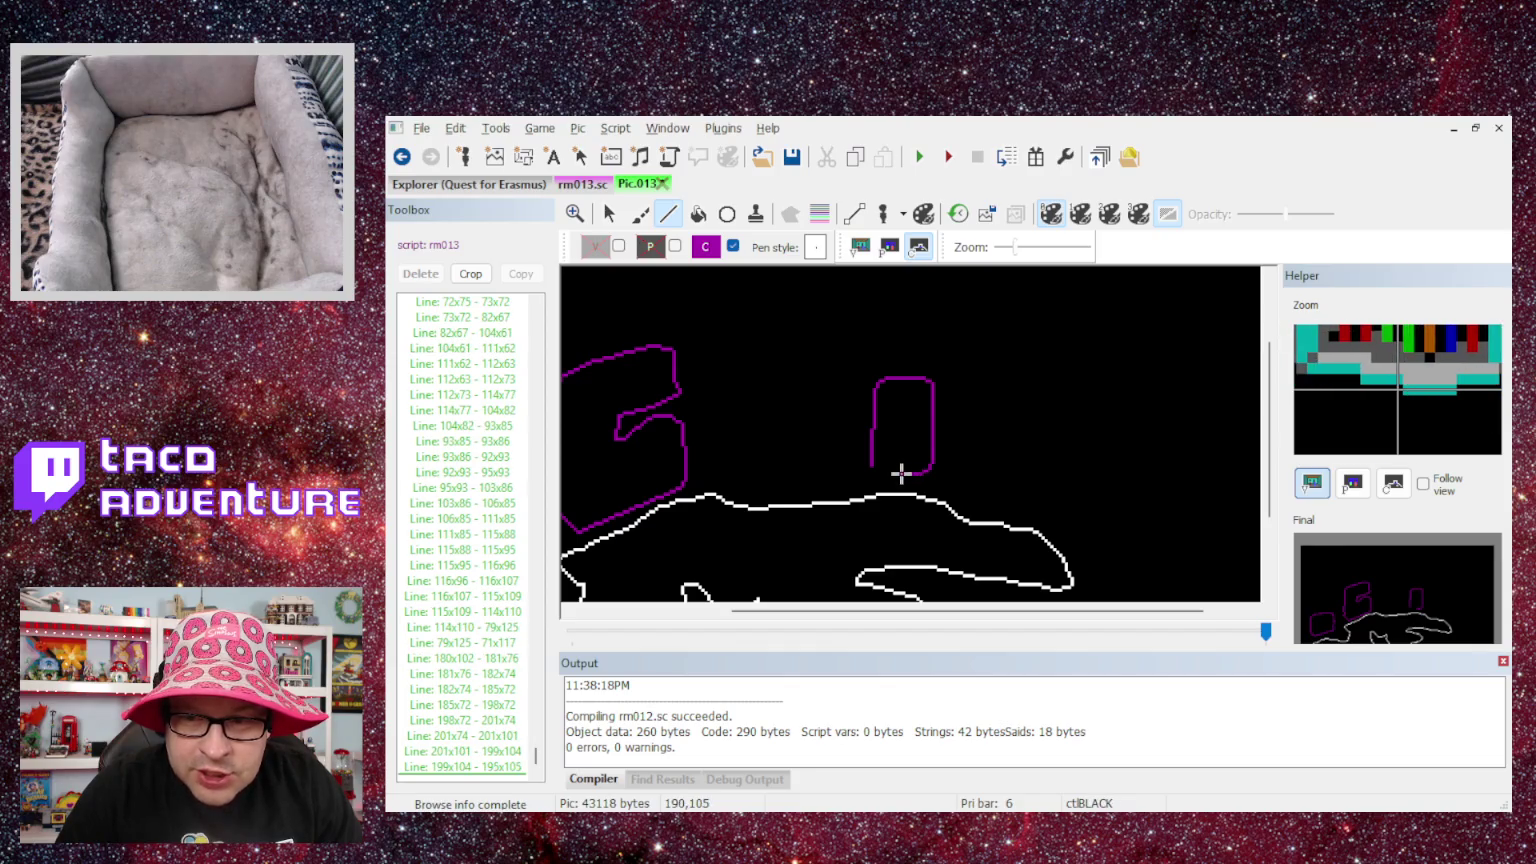
left_click(900, 475)
left_click(899, 472)
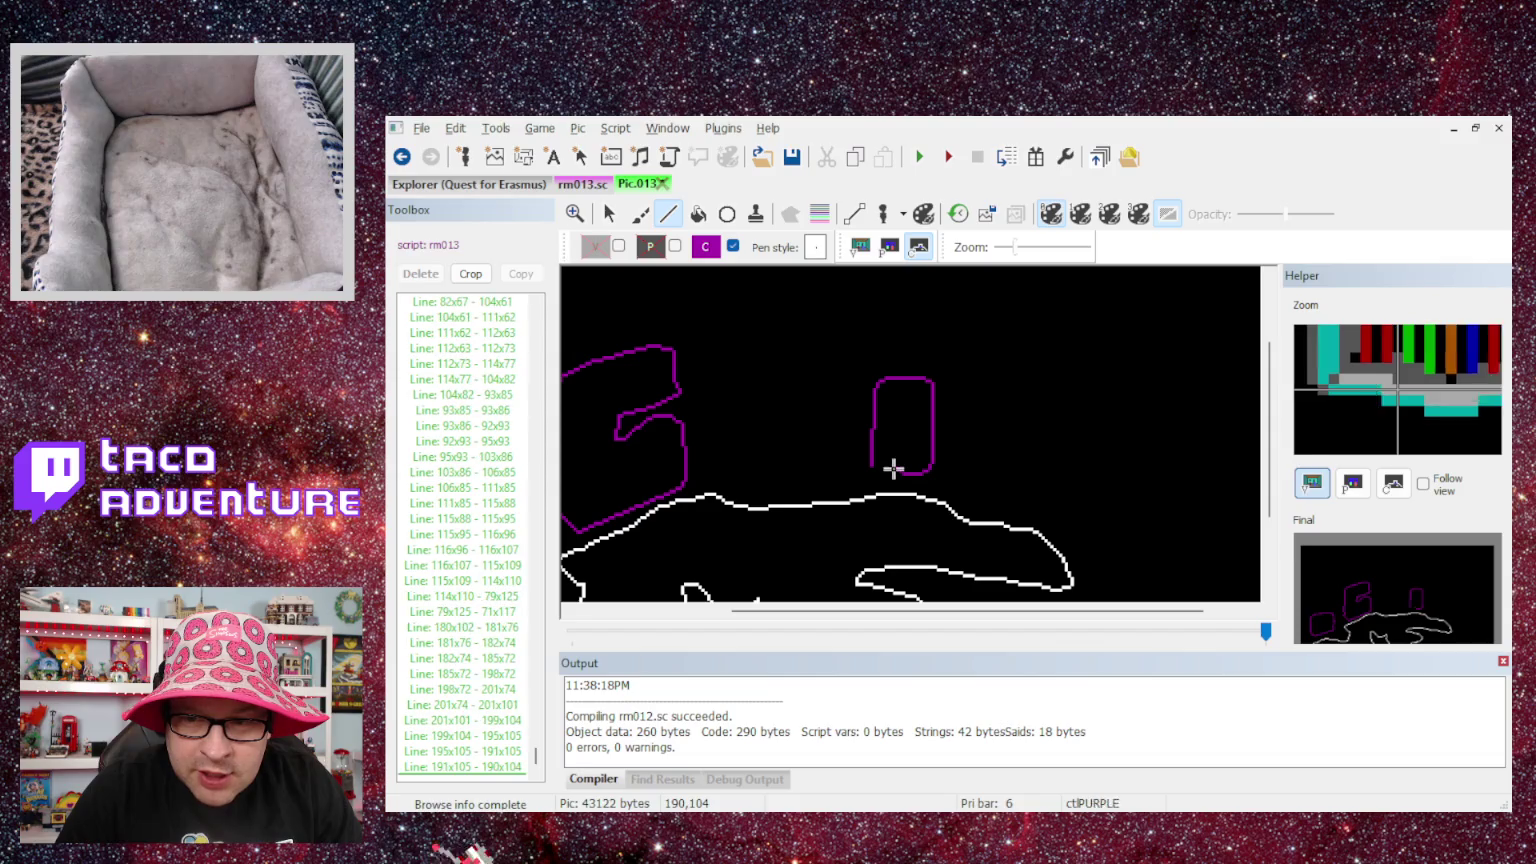
left_click(892, 471)
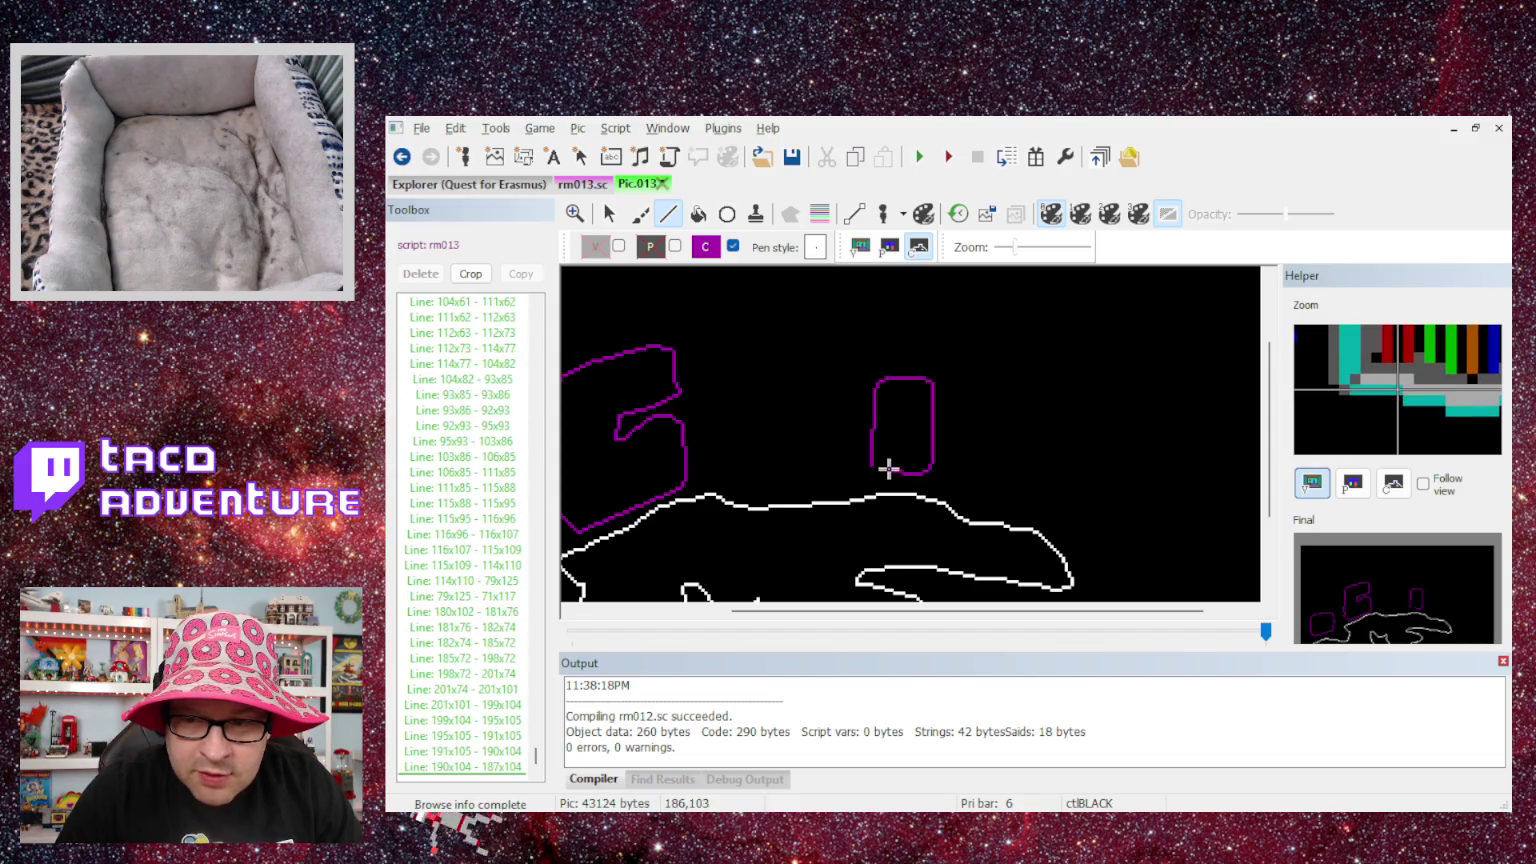
left_click(887, 469)
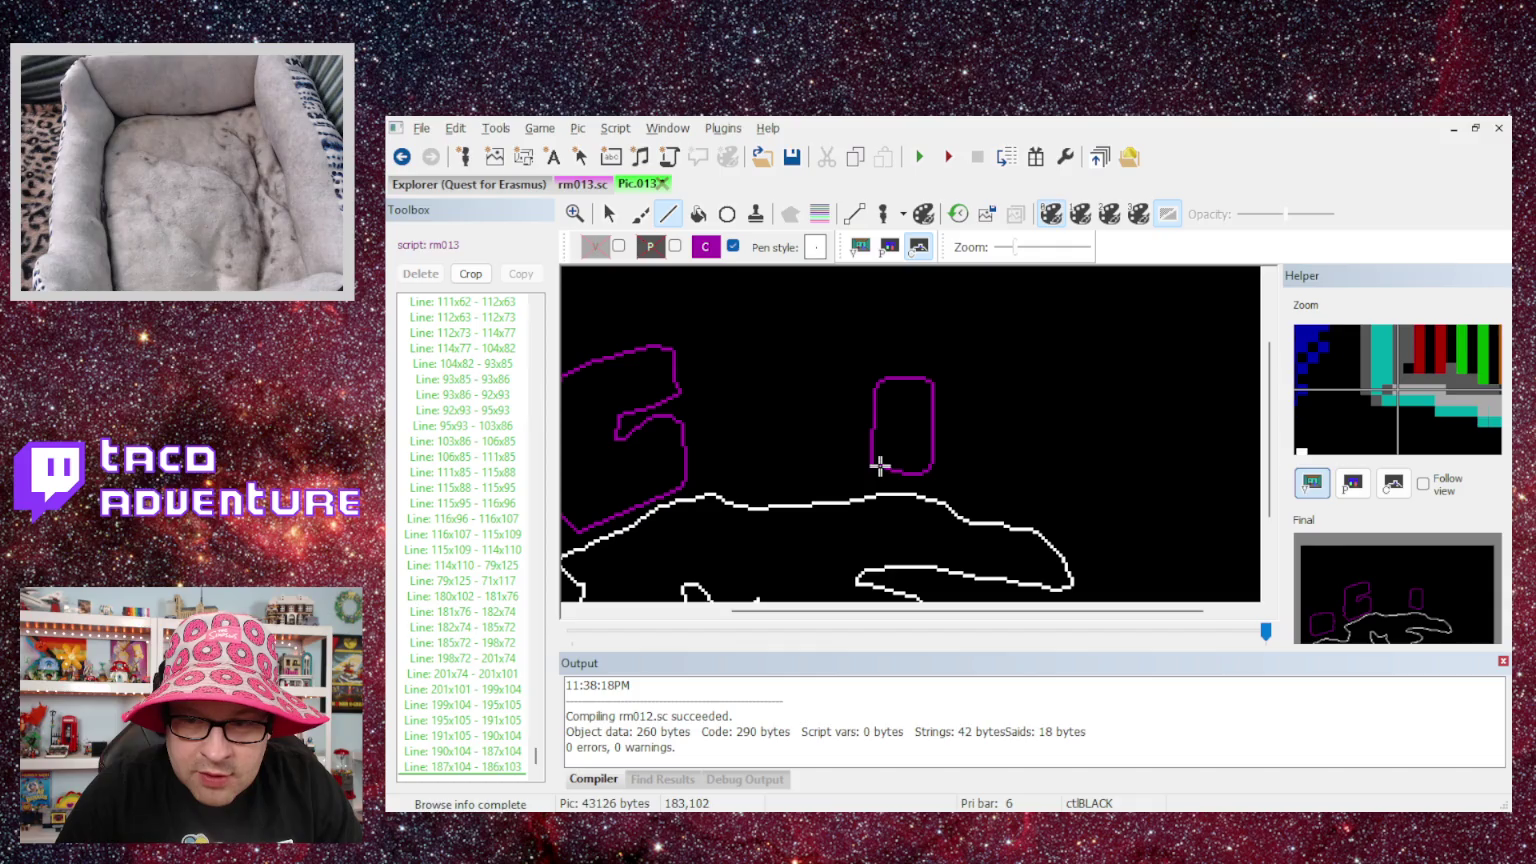
left_click(874, 468)
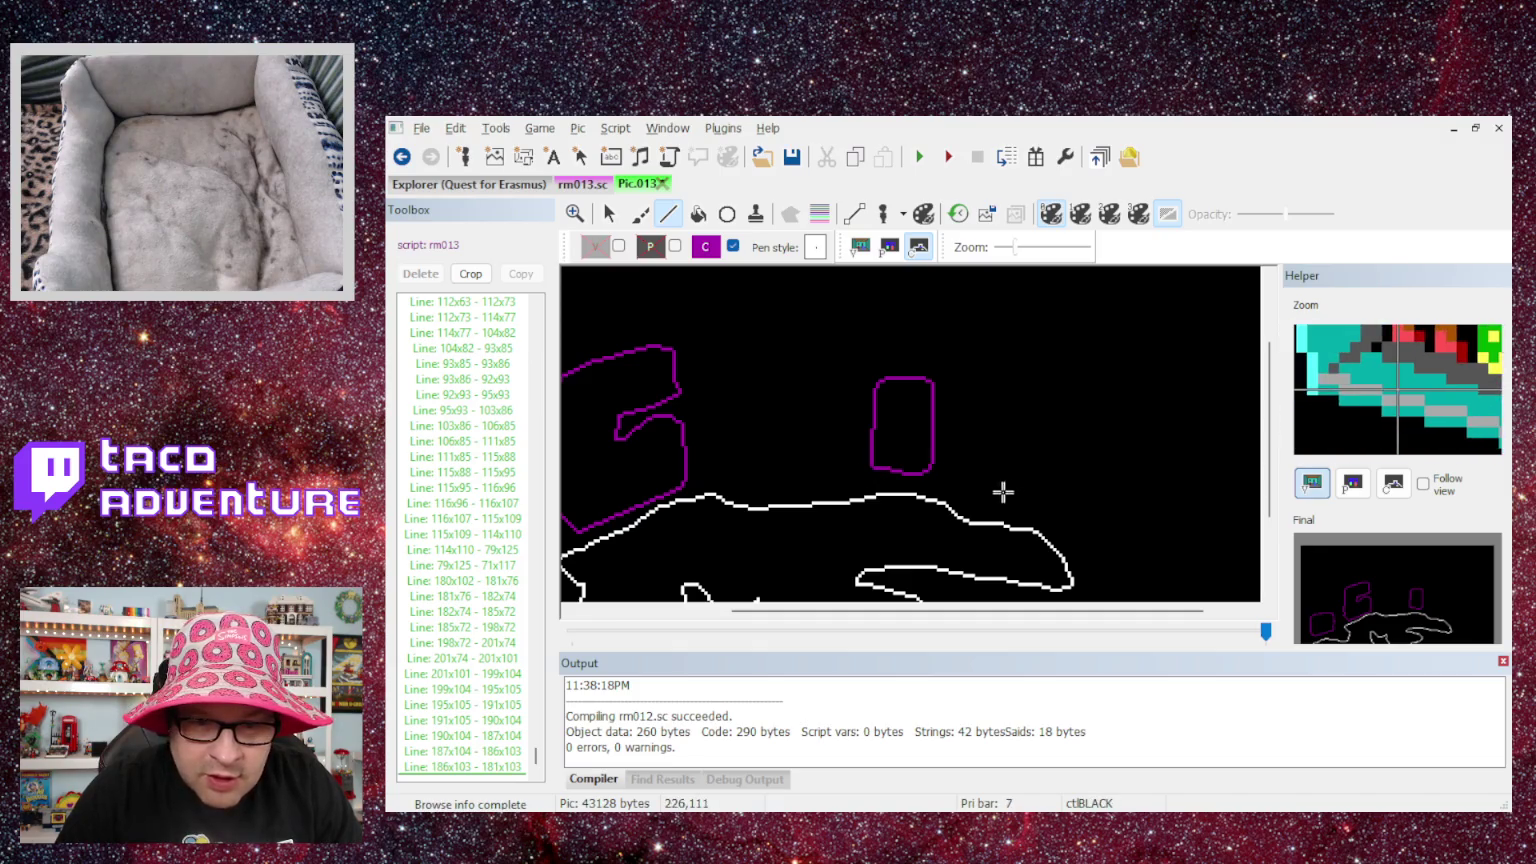
scroll(850, 456, "up", 1)
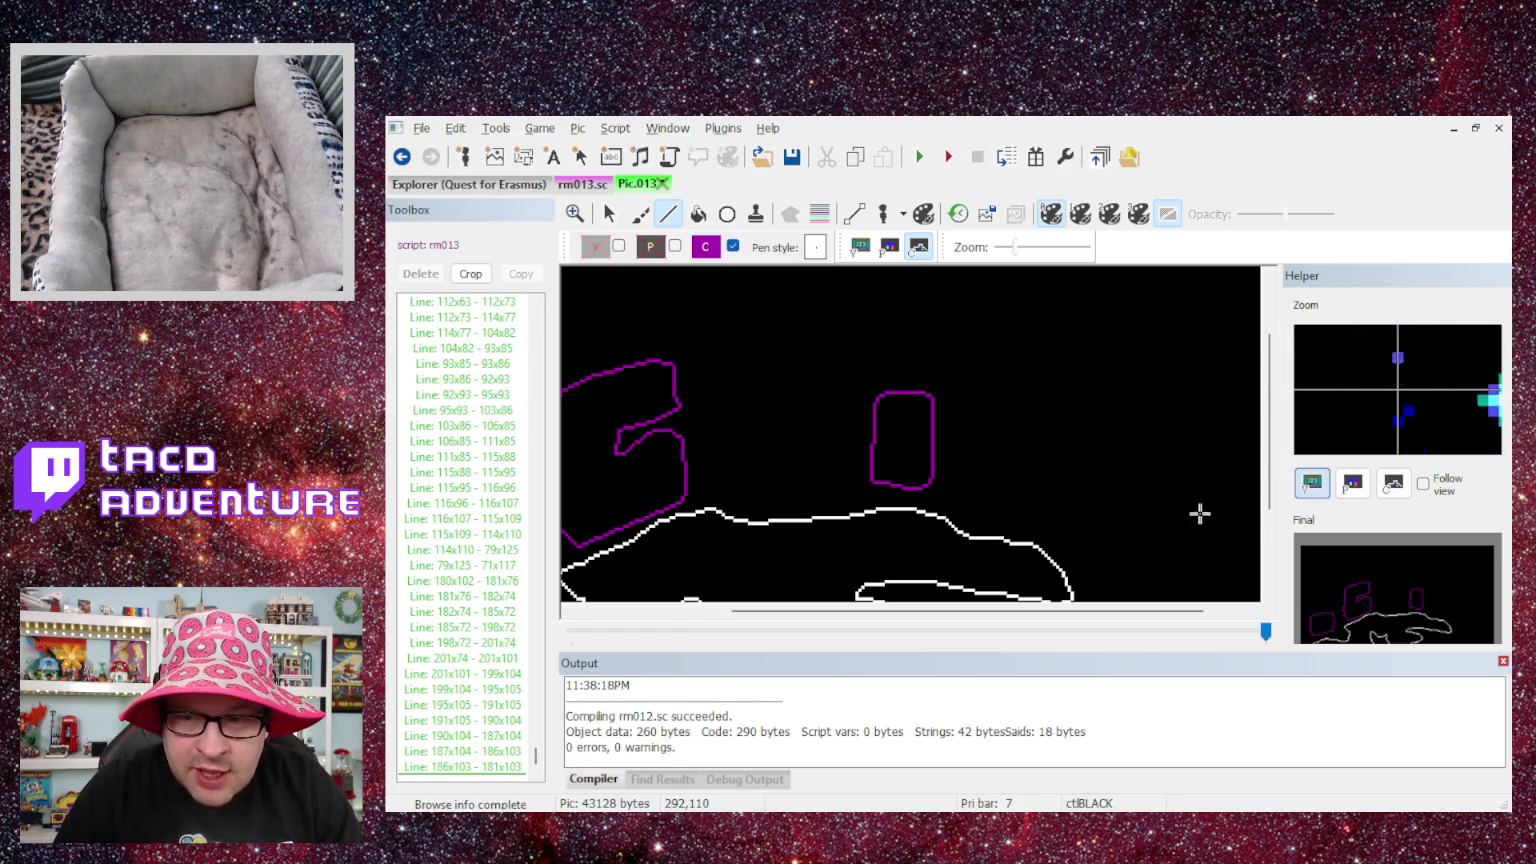
- Check the painted picture, then trace the new block's left edge up from the ground line
left_click(862, 252)
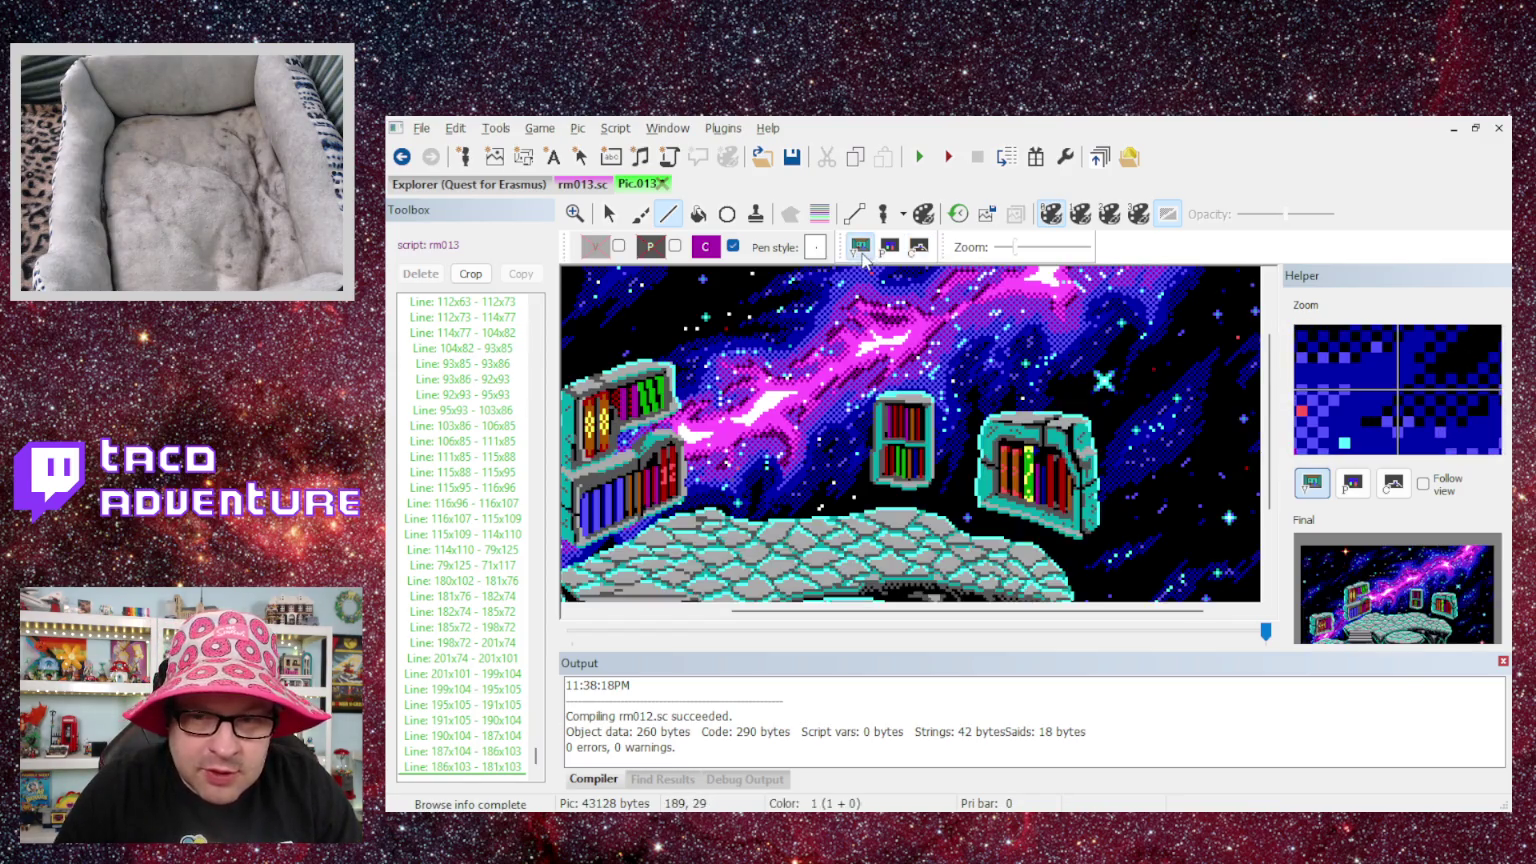
left_click(918, 248)
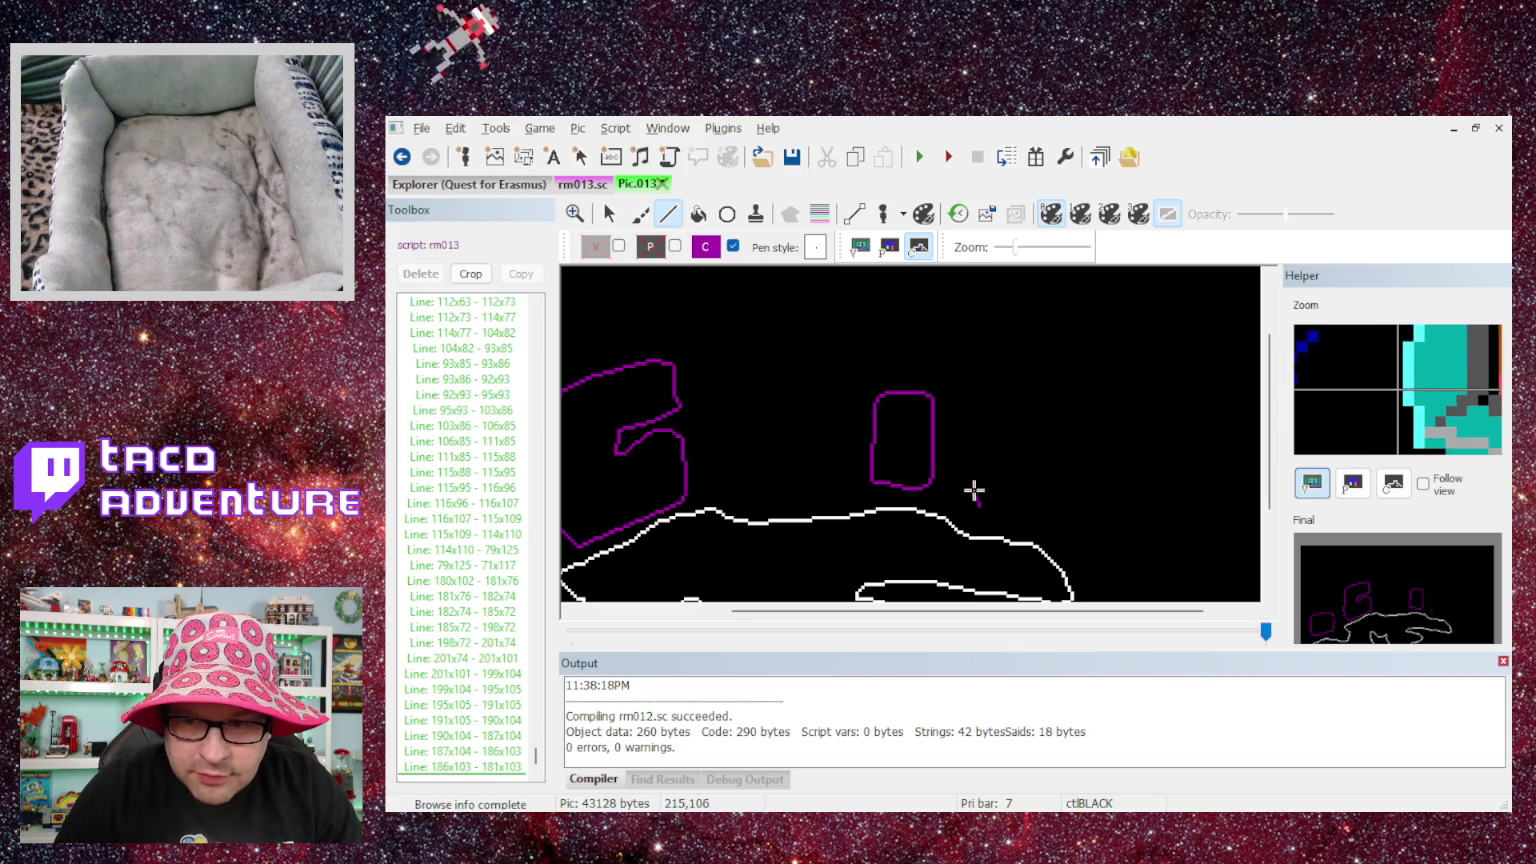
left_click(977, 494)
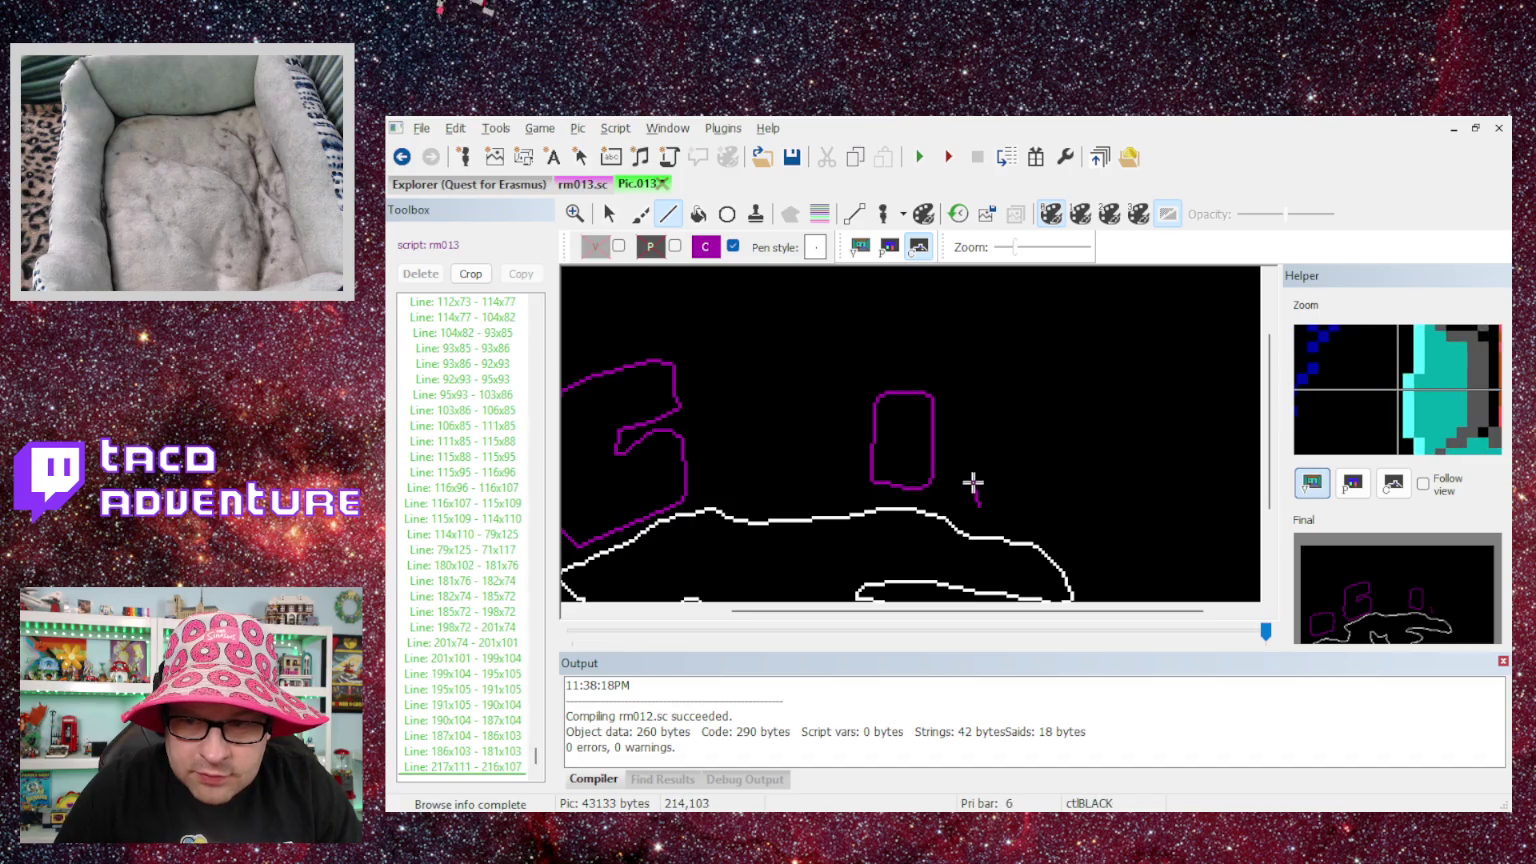
left_click(977, 480)
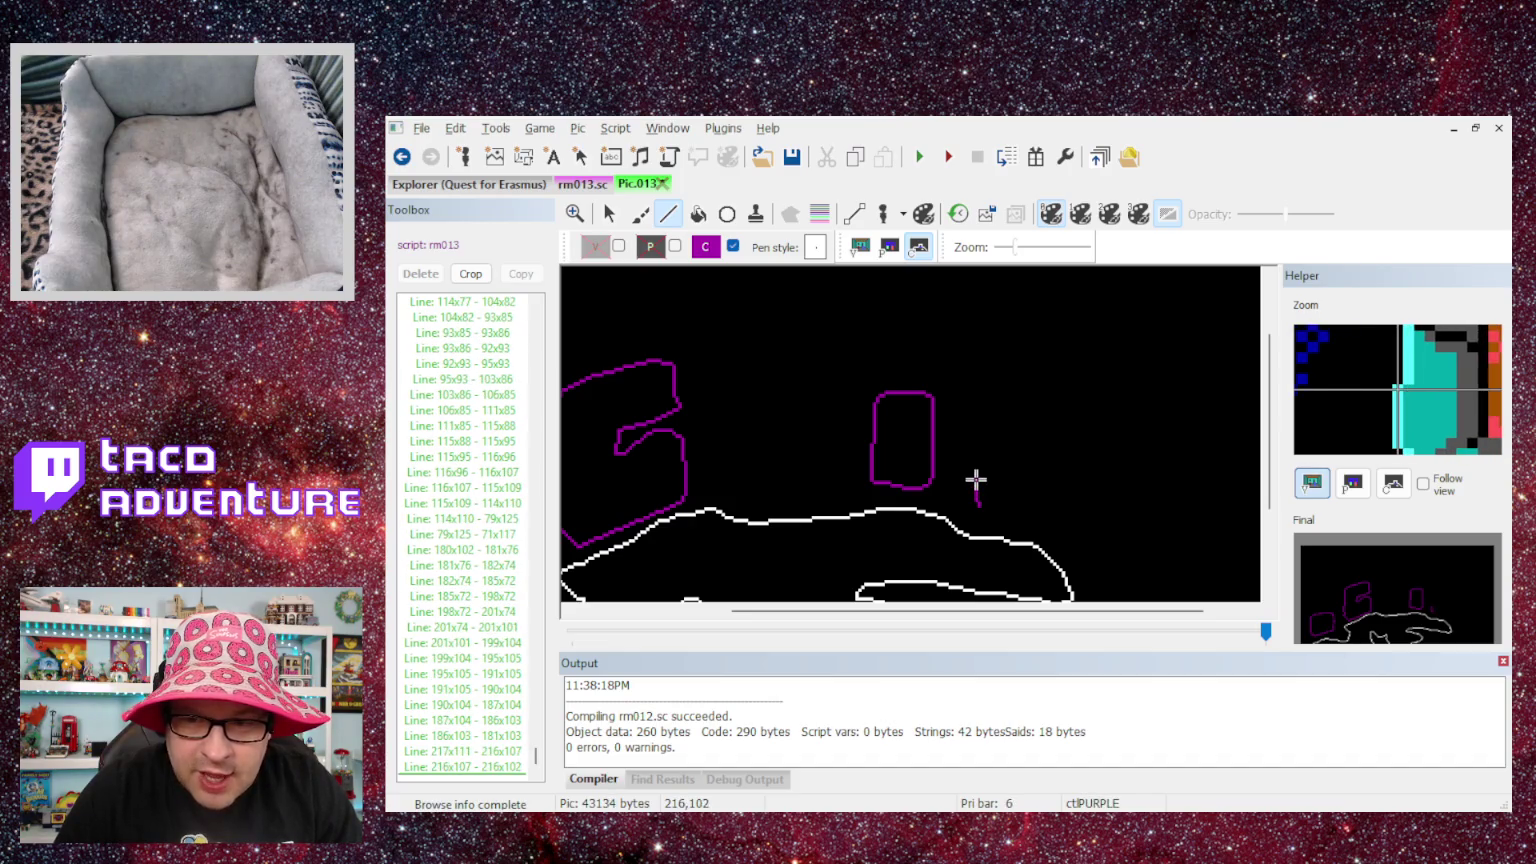
left_click(979, 478)
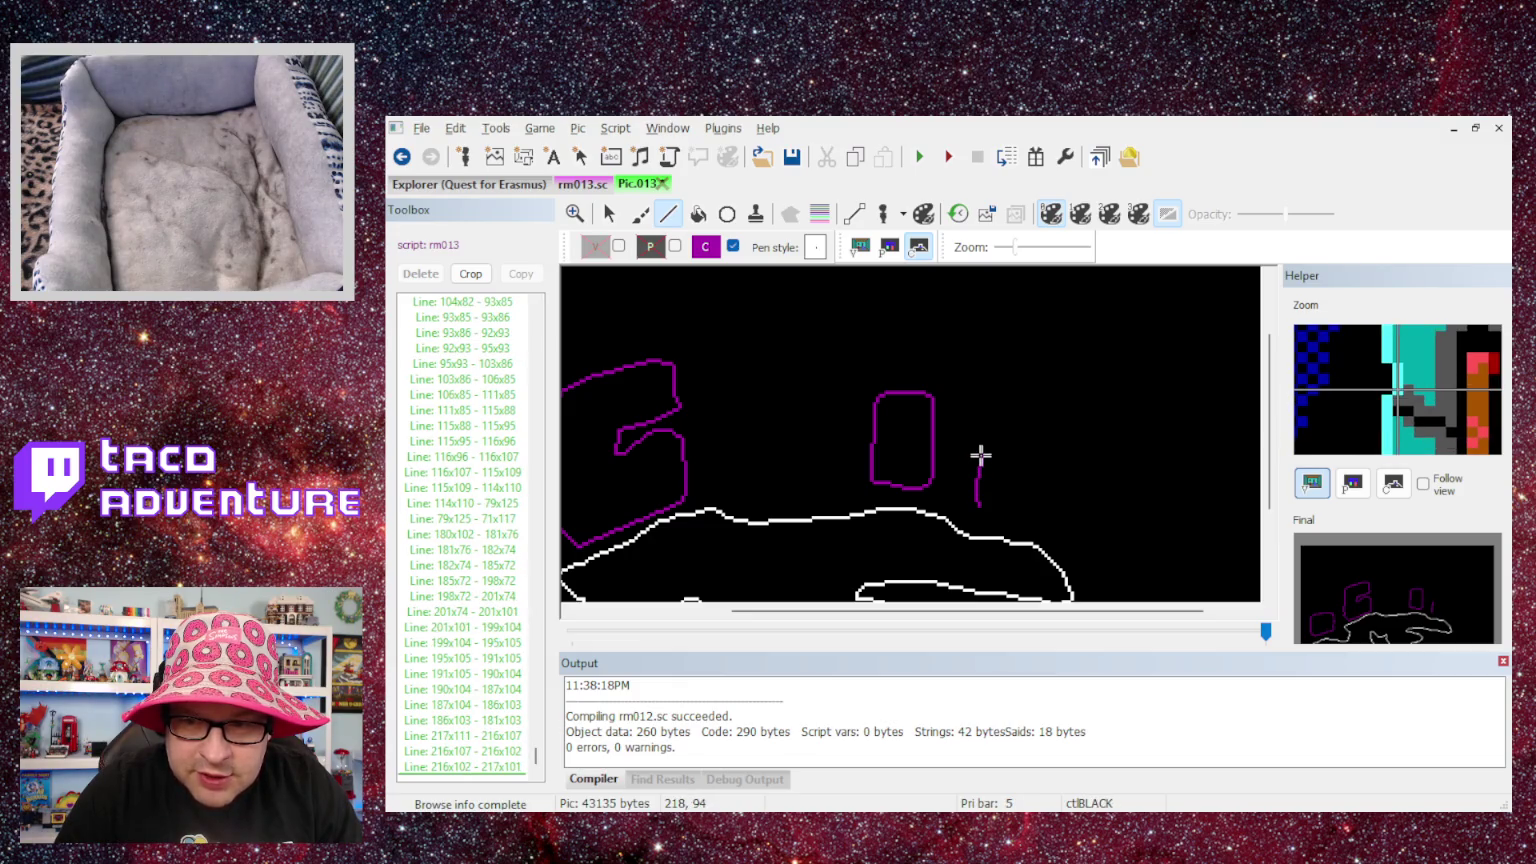
left_click(980, 456)
left_click(979, 451)
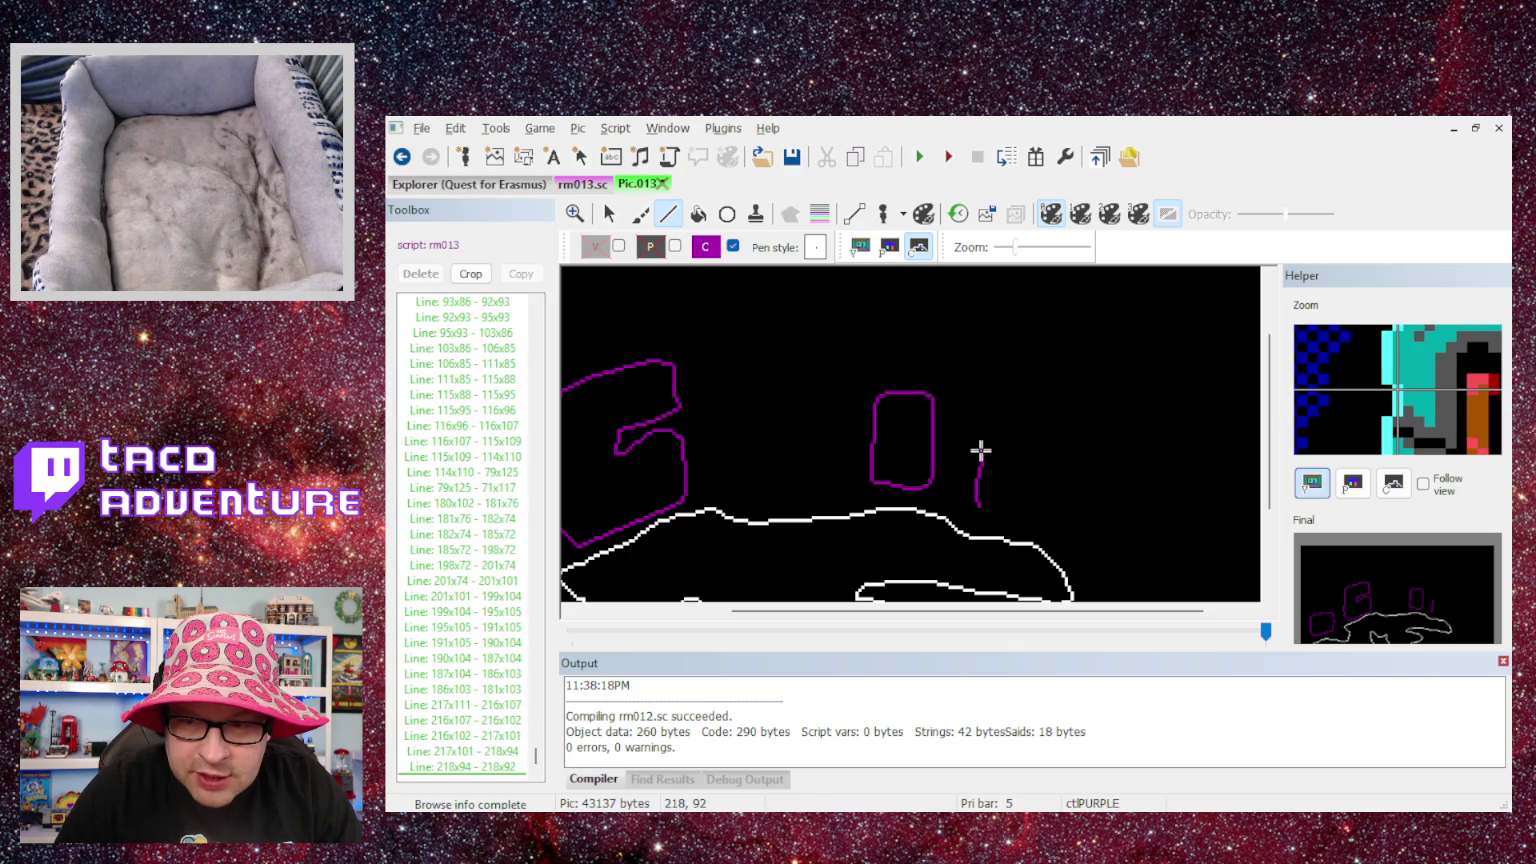
left_click(978, 448)
left_click(978, 436)
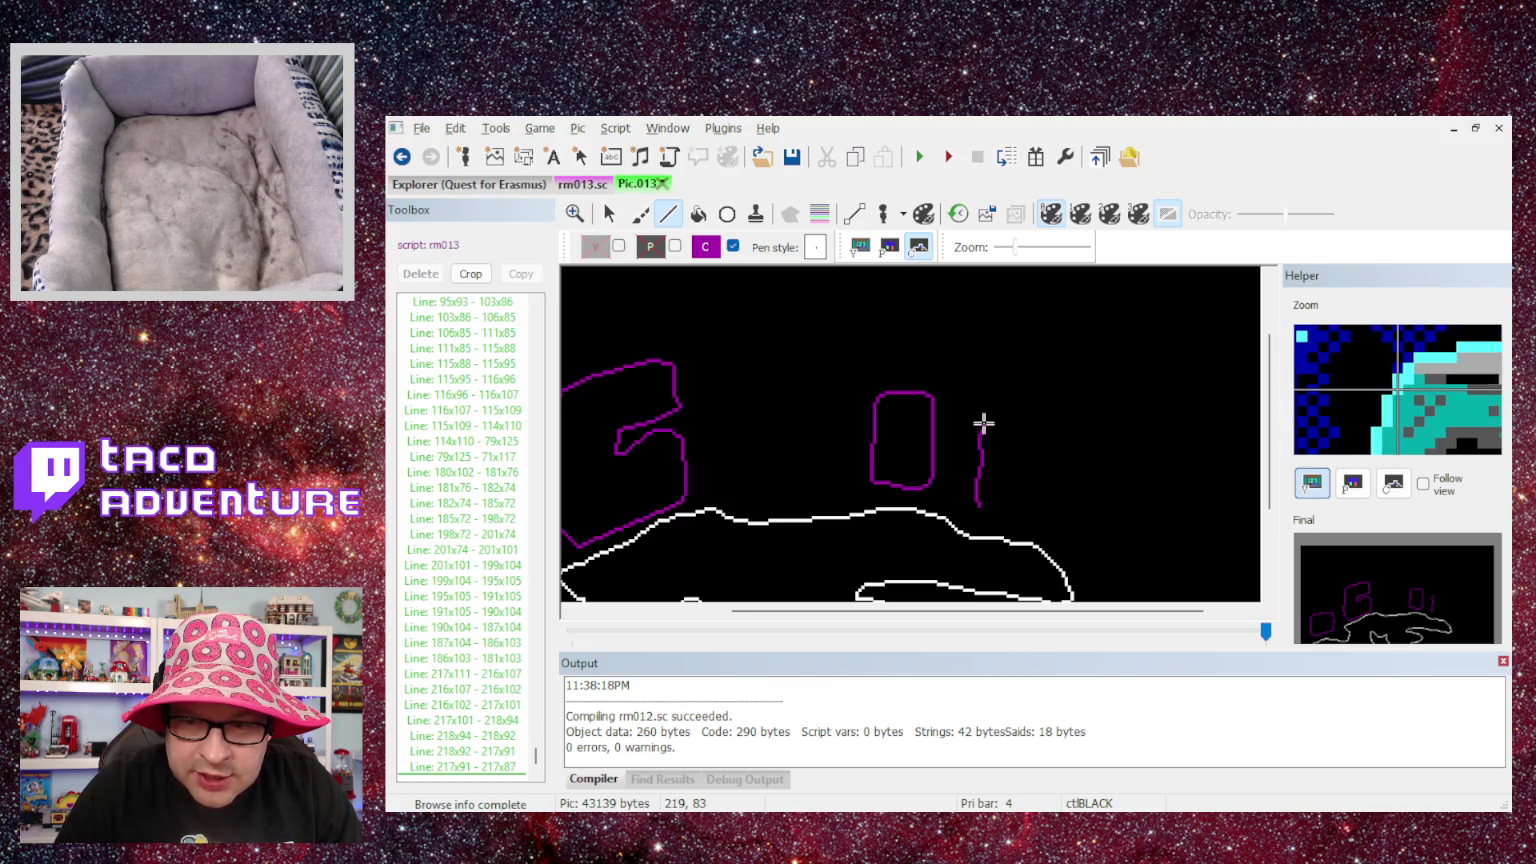
- Round the top-left corner and run the top edge across to the top-right corner
left_click(984, 424)
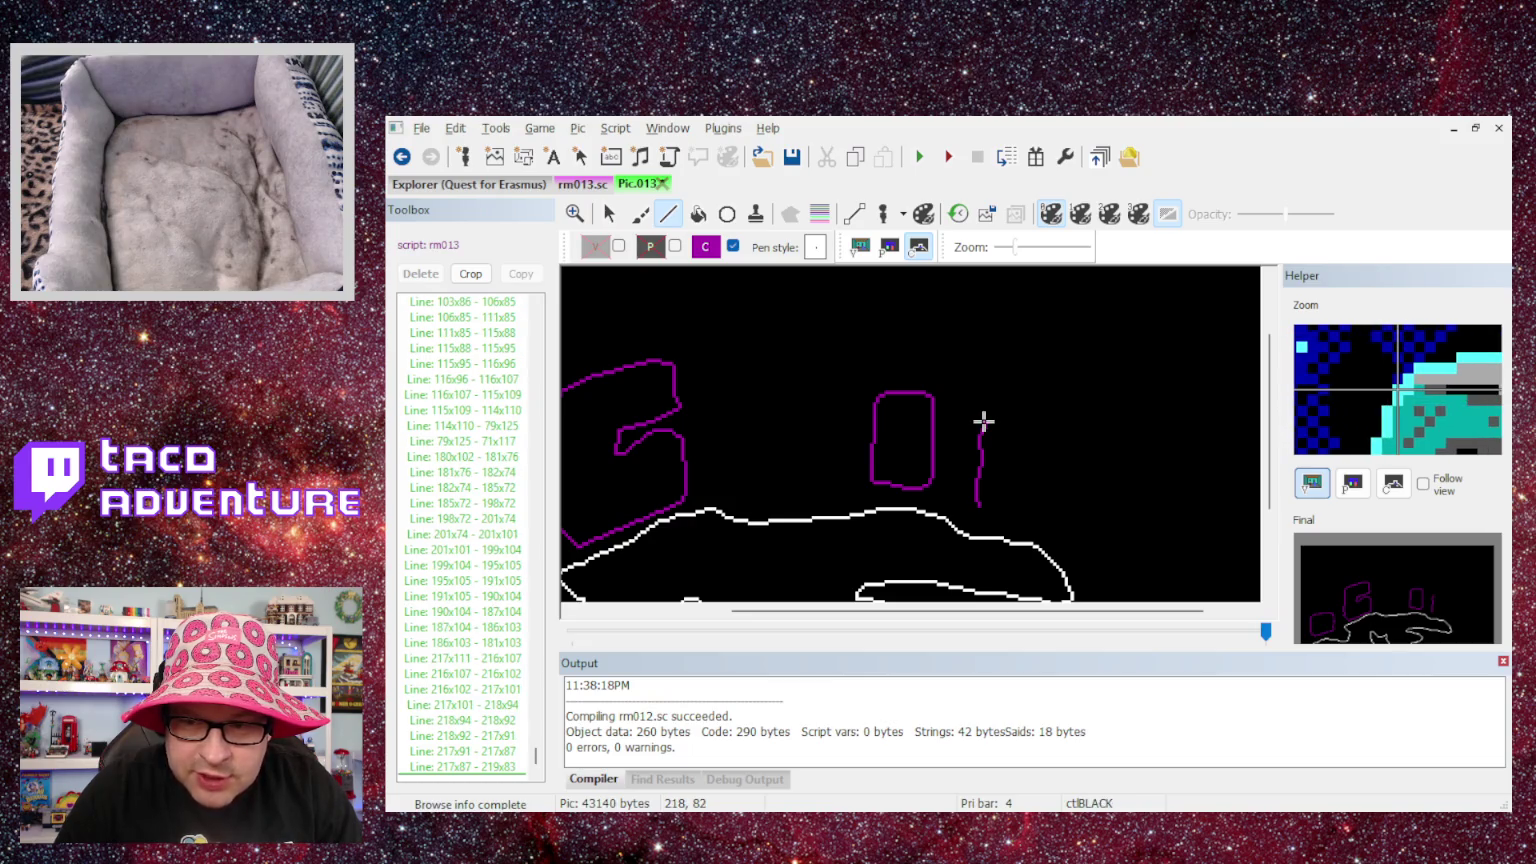
left_click(984, 421)
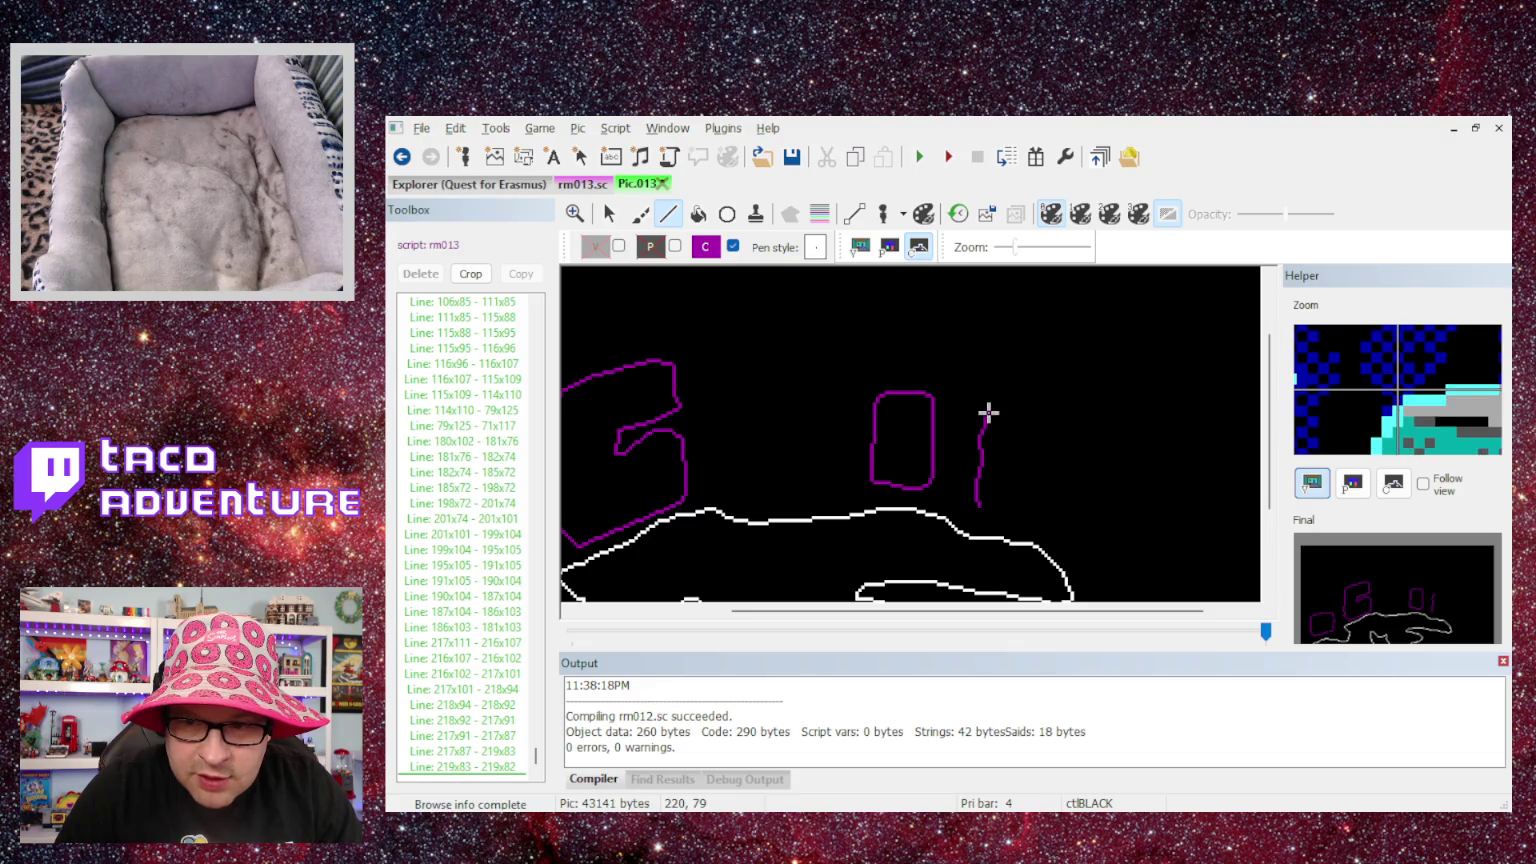
left_click(991, 416)
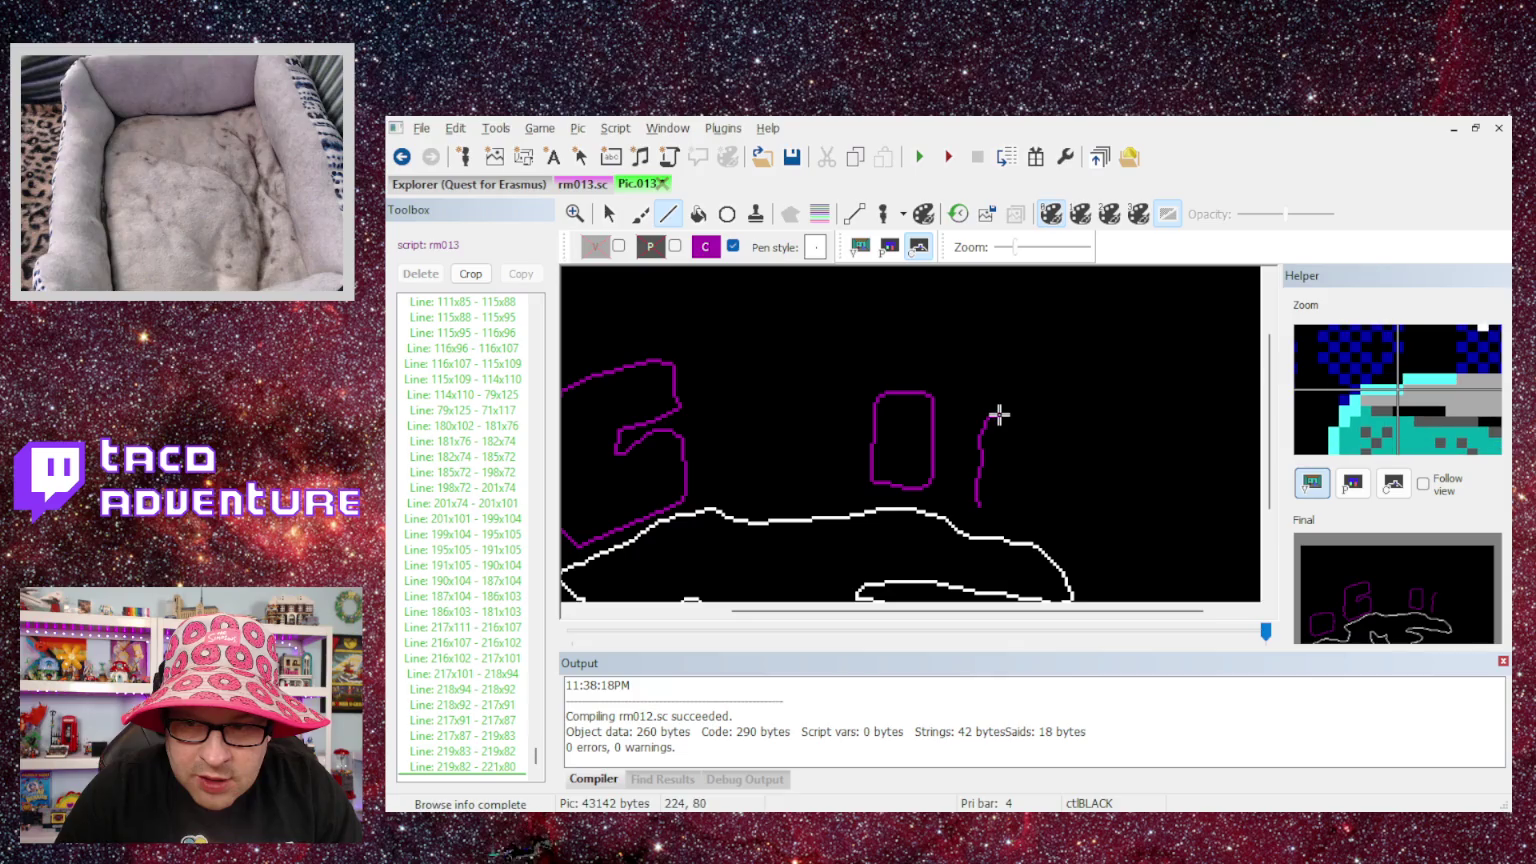
left_click(999, 414)
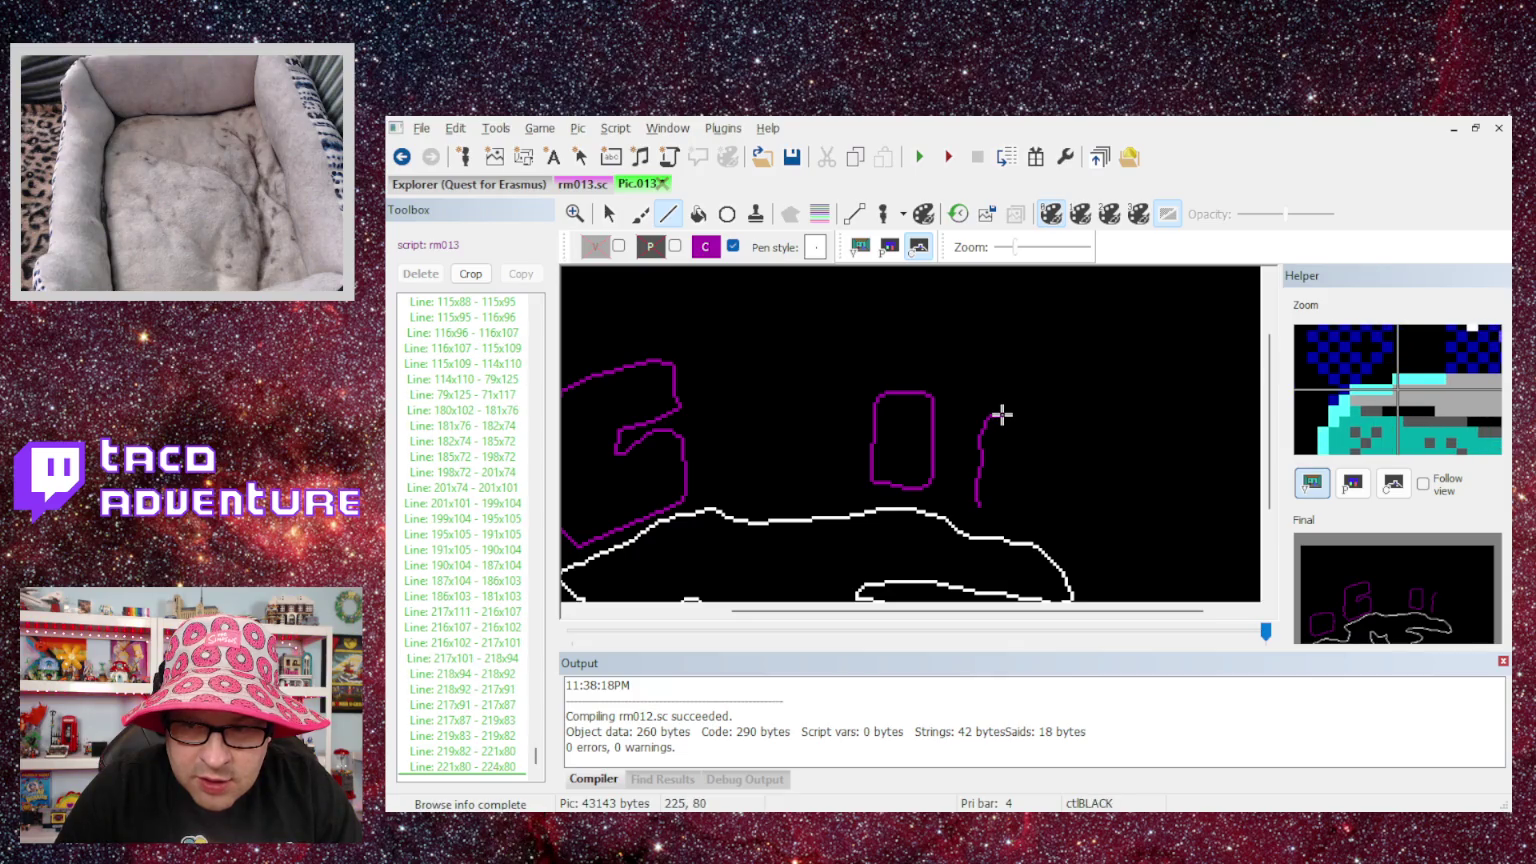
left_click(1001, 411)
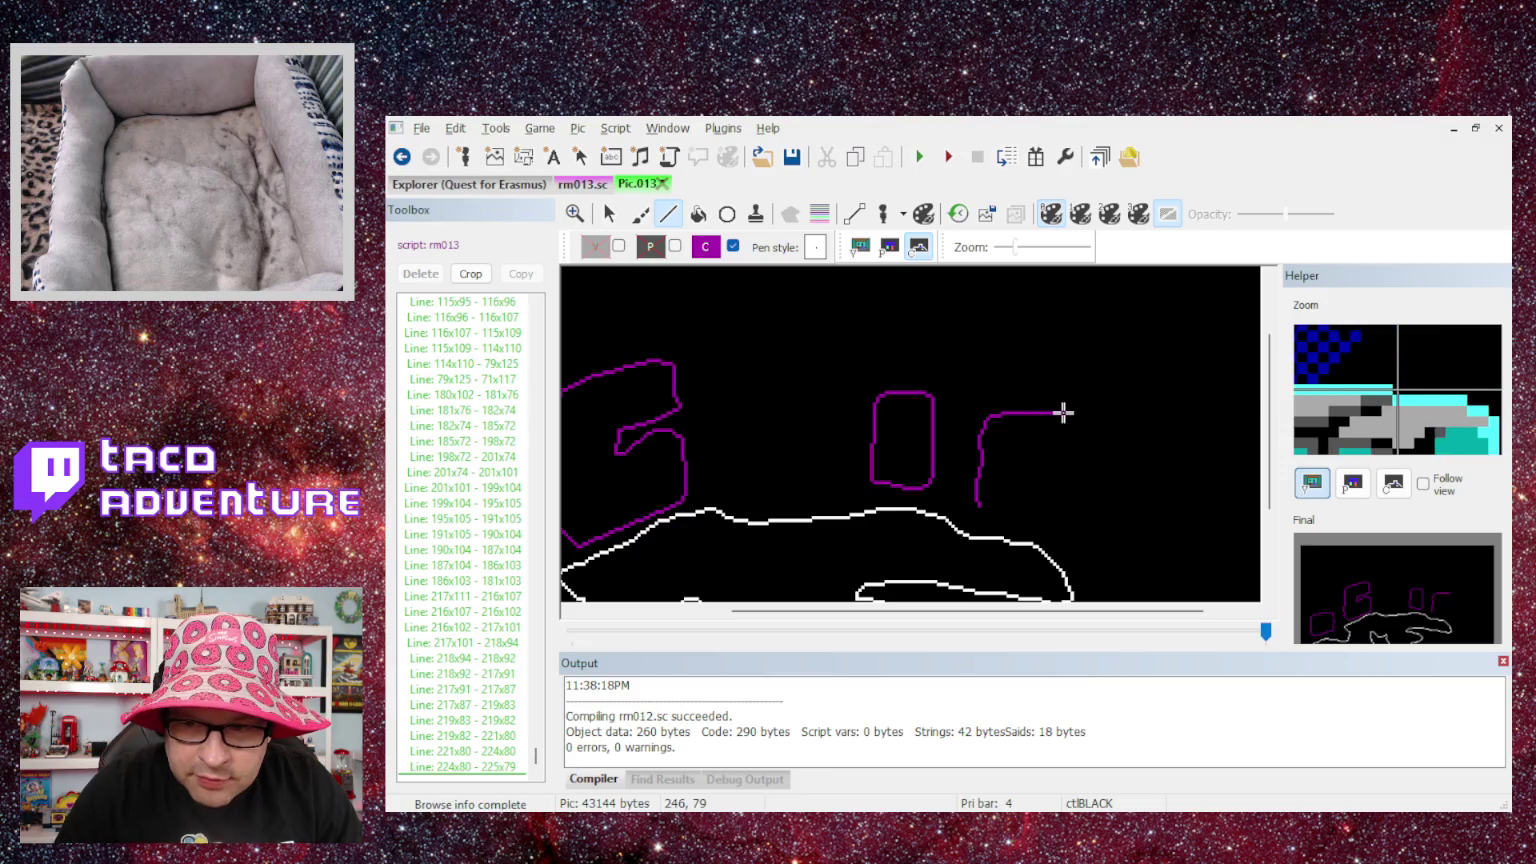
left_click(1063, 413)
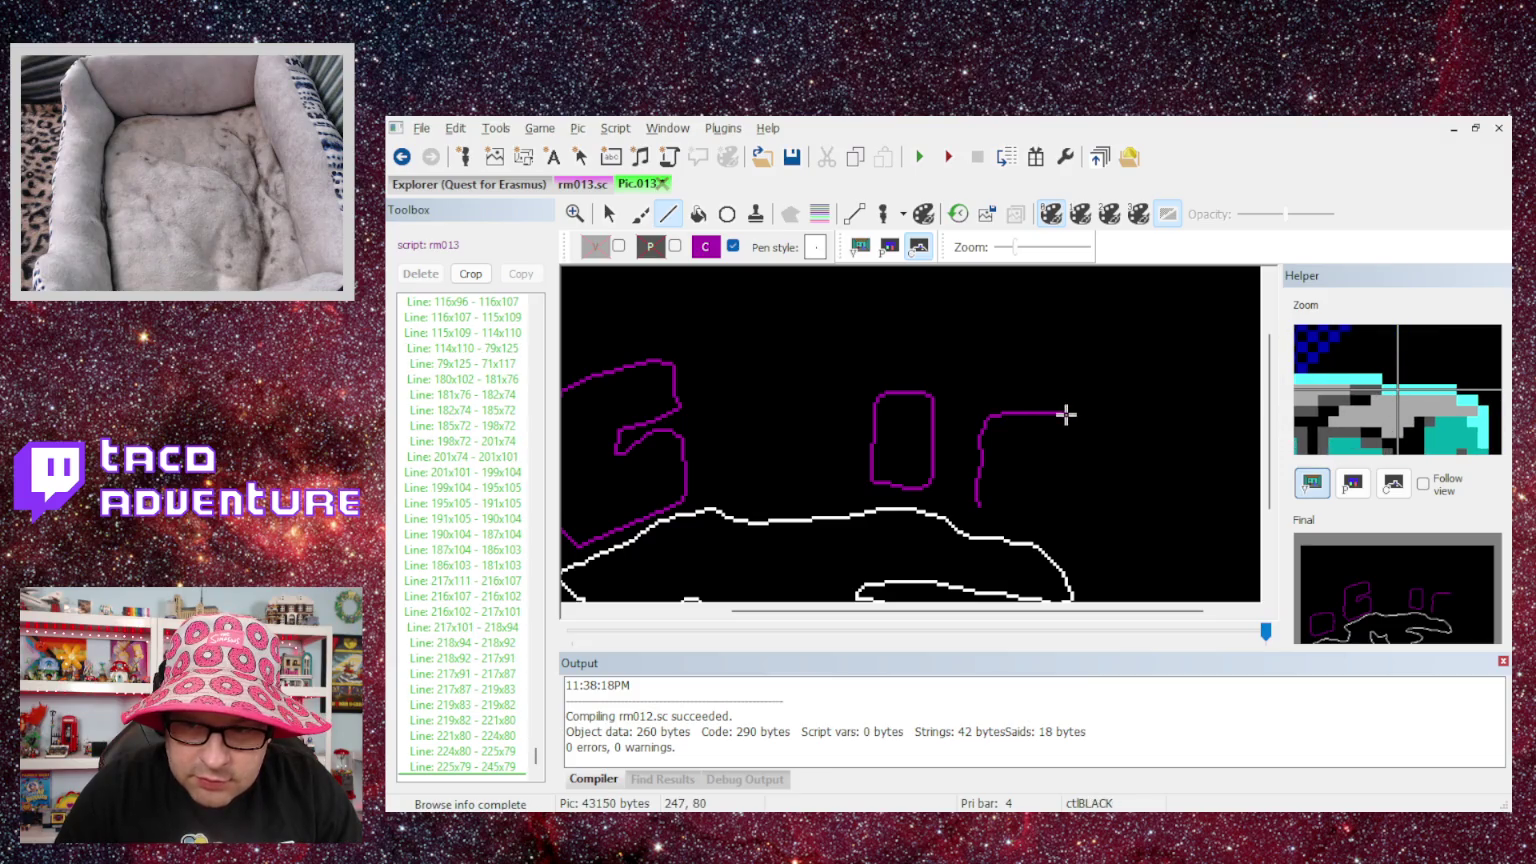
left_click(1066, 414)
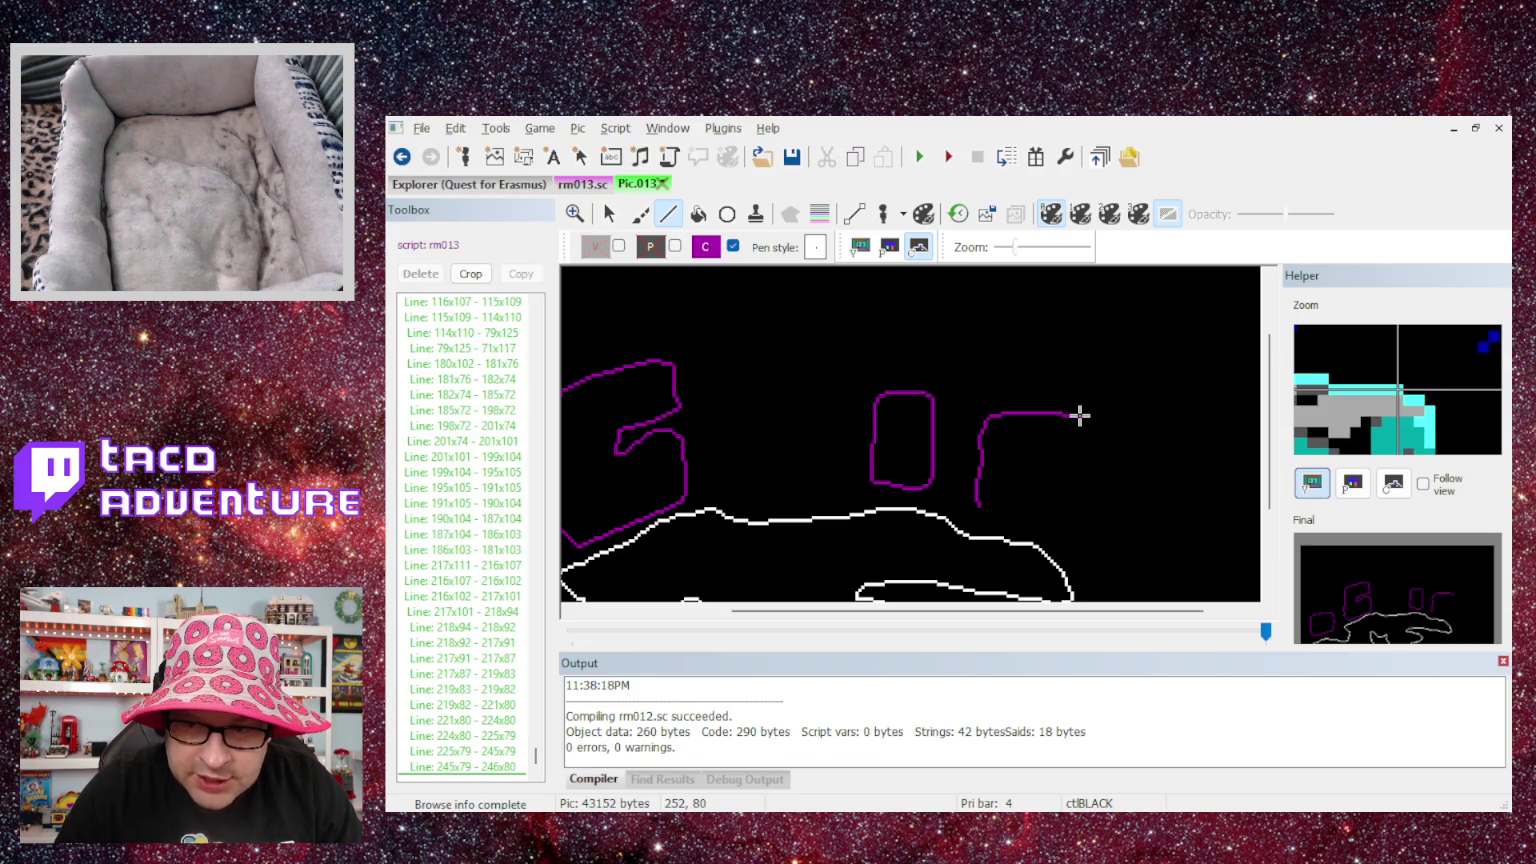
left_click(1079, 416)
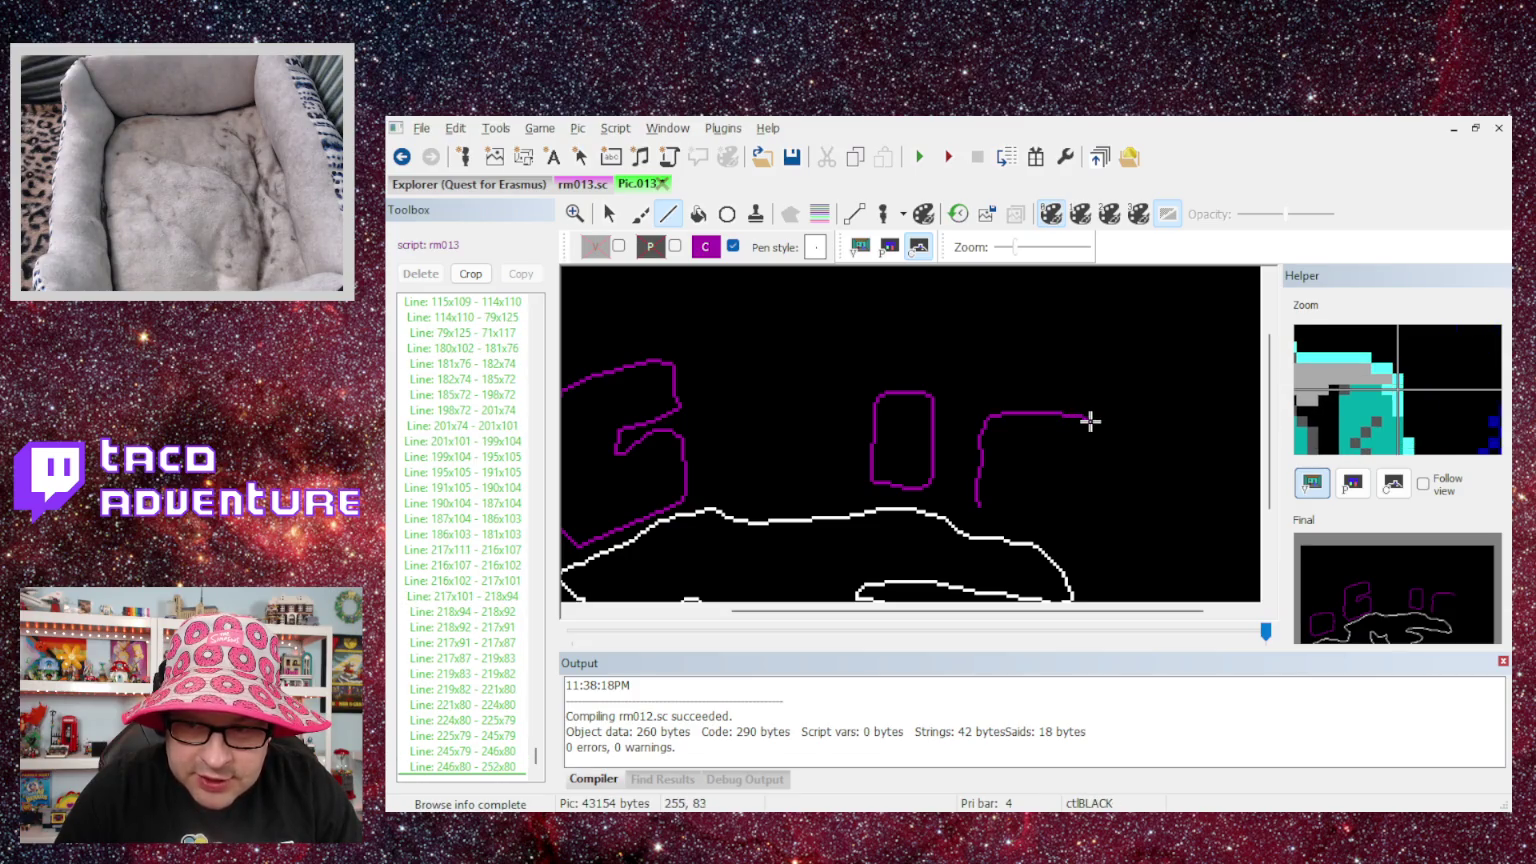
left_click(1091, 421)
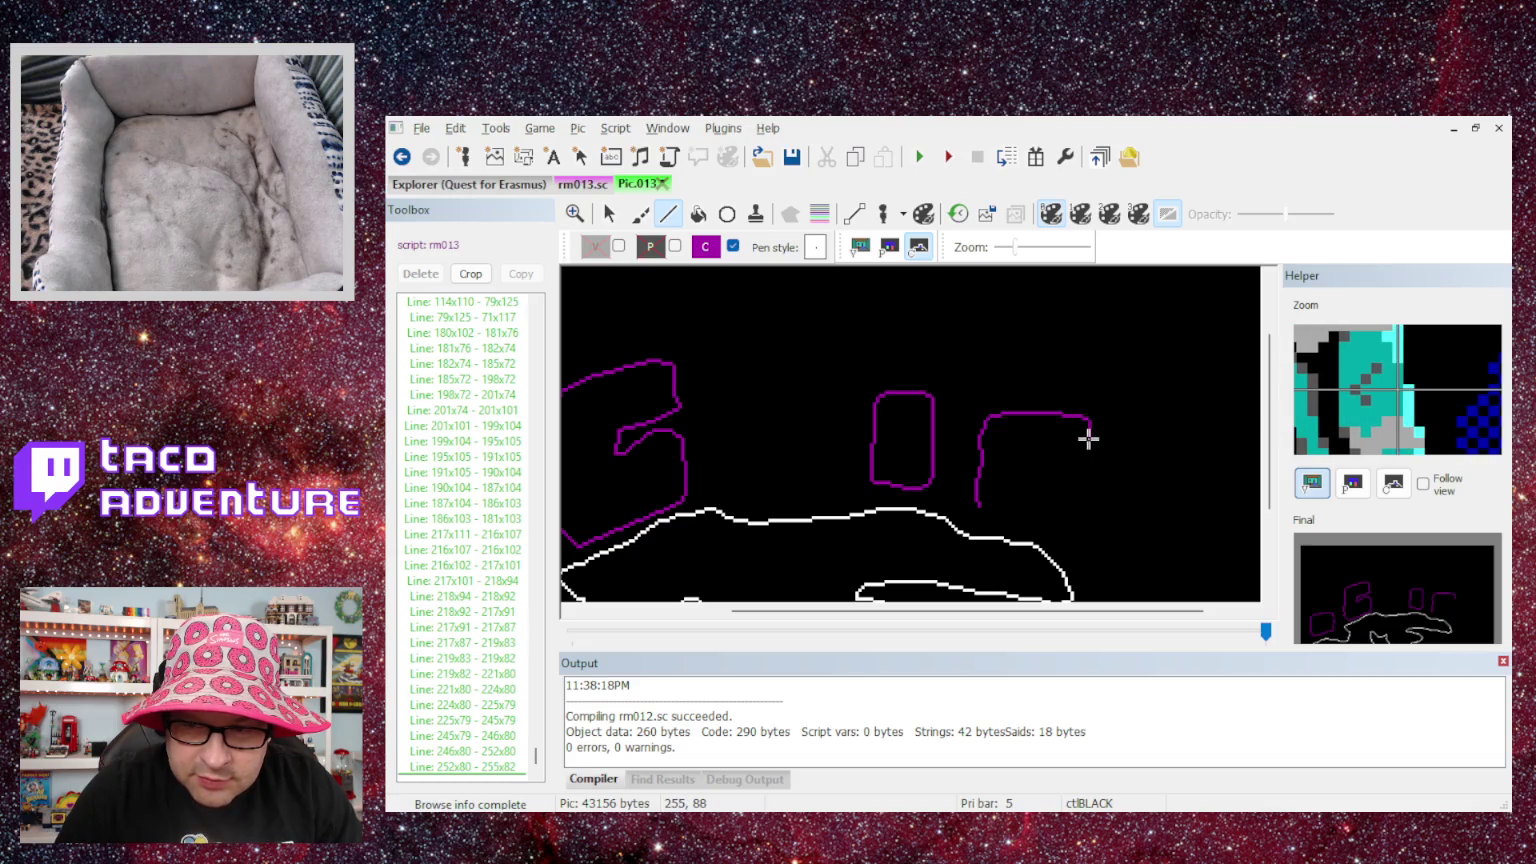
- Trace the block's right edge down to about 258,117
left_click(1088, 438)
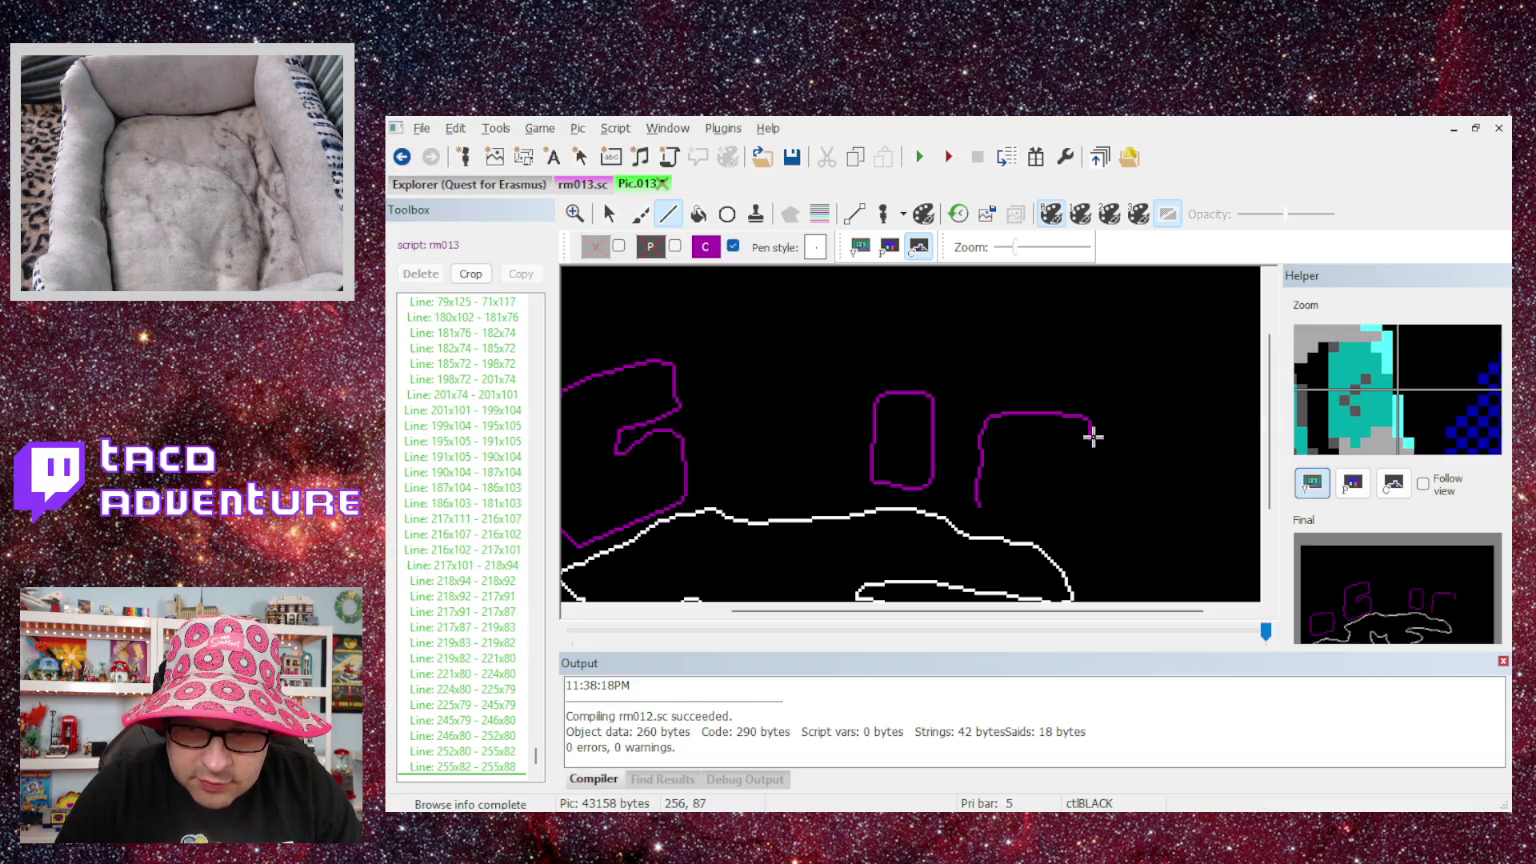
left_click(1092, 439)
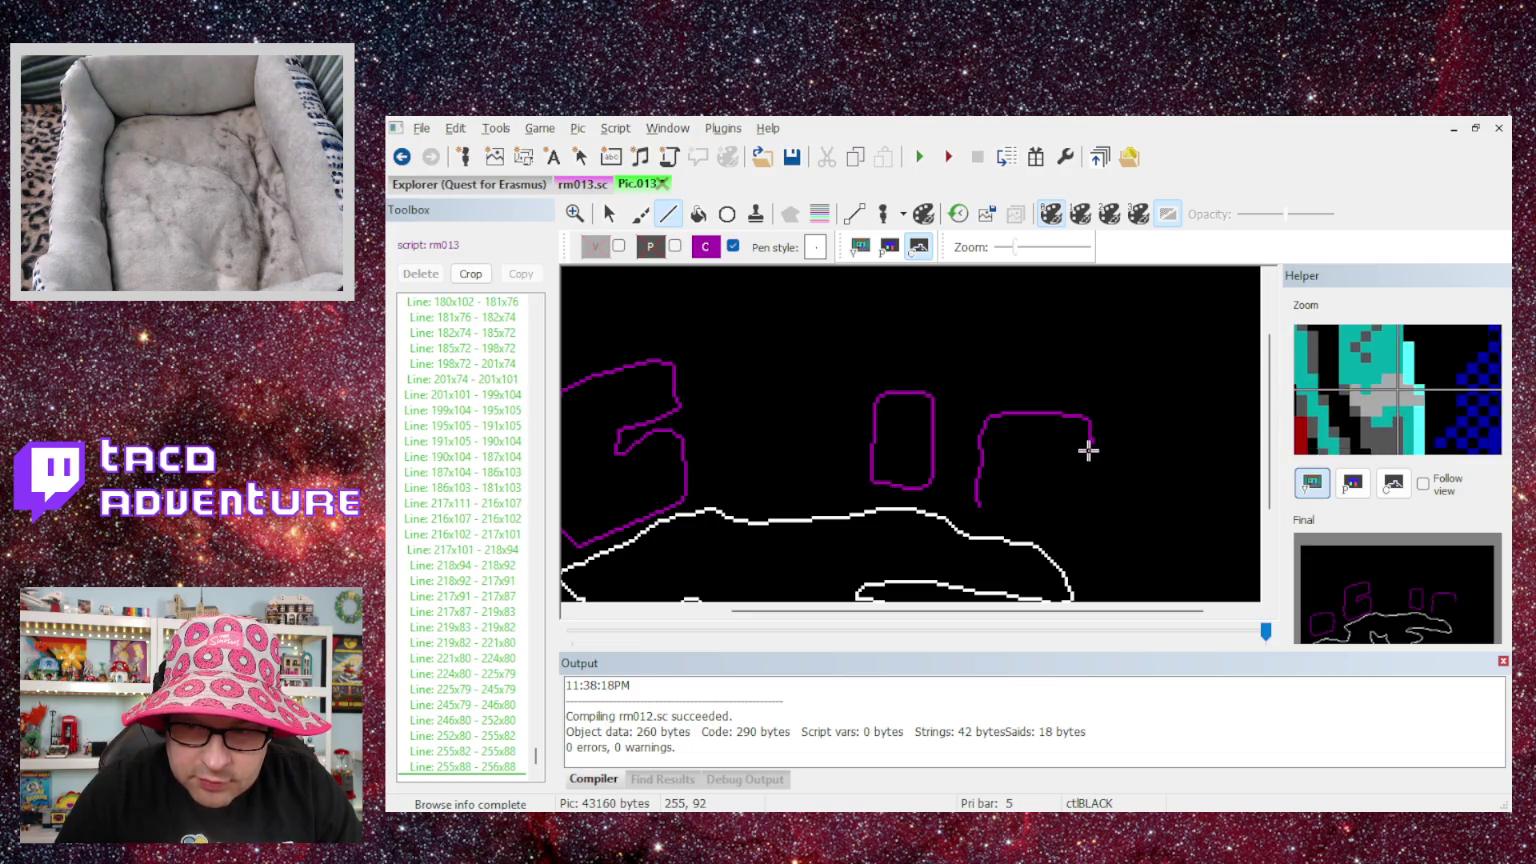
left_click(1092, 451)
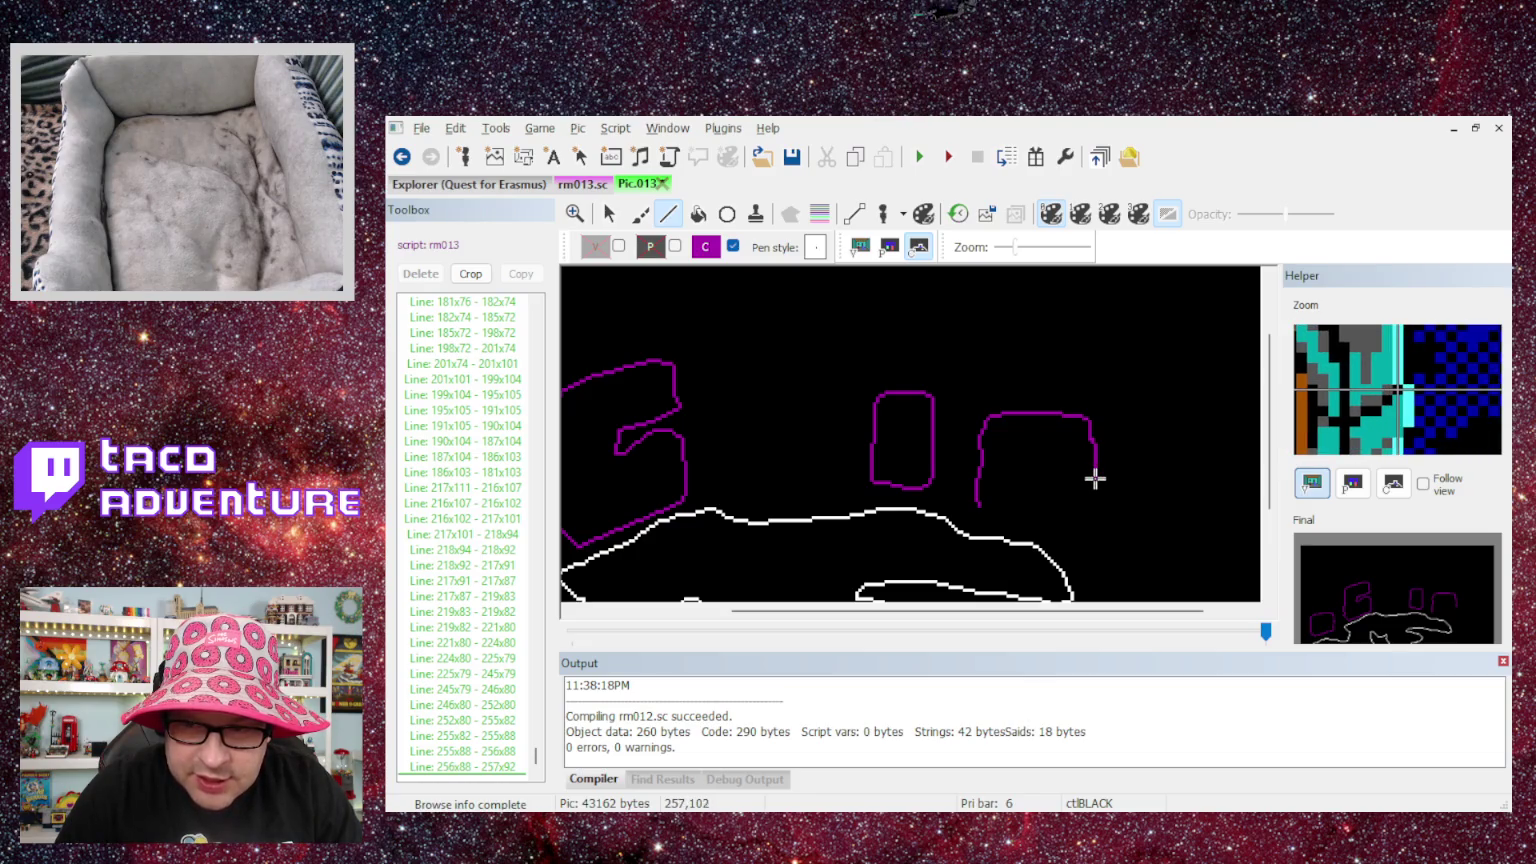
left_click(1095, 479)
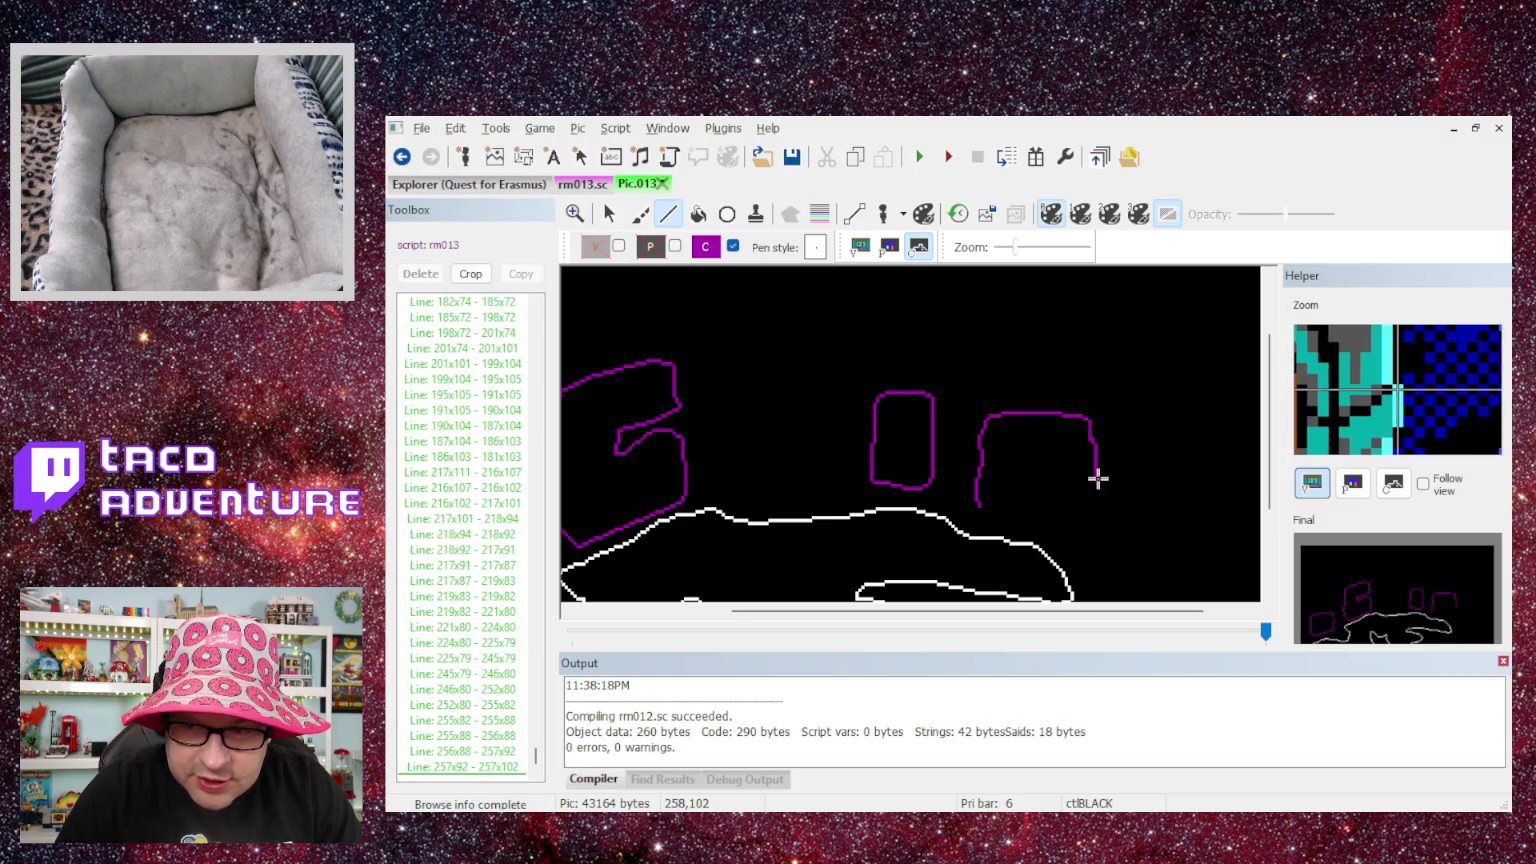
left_click(1097, 479)
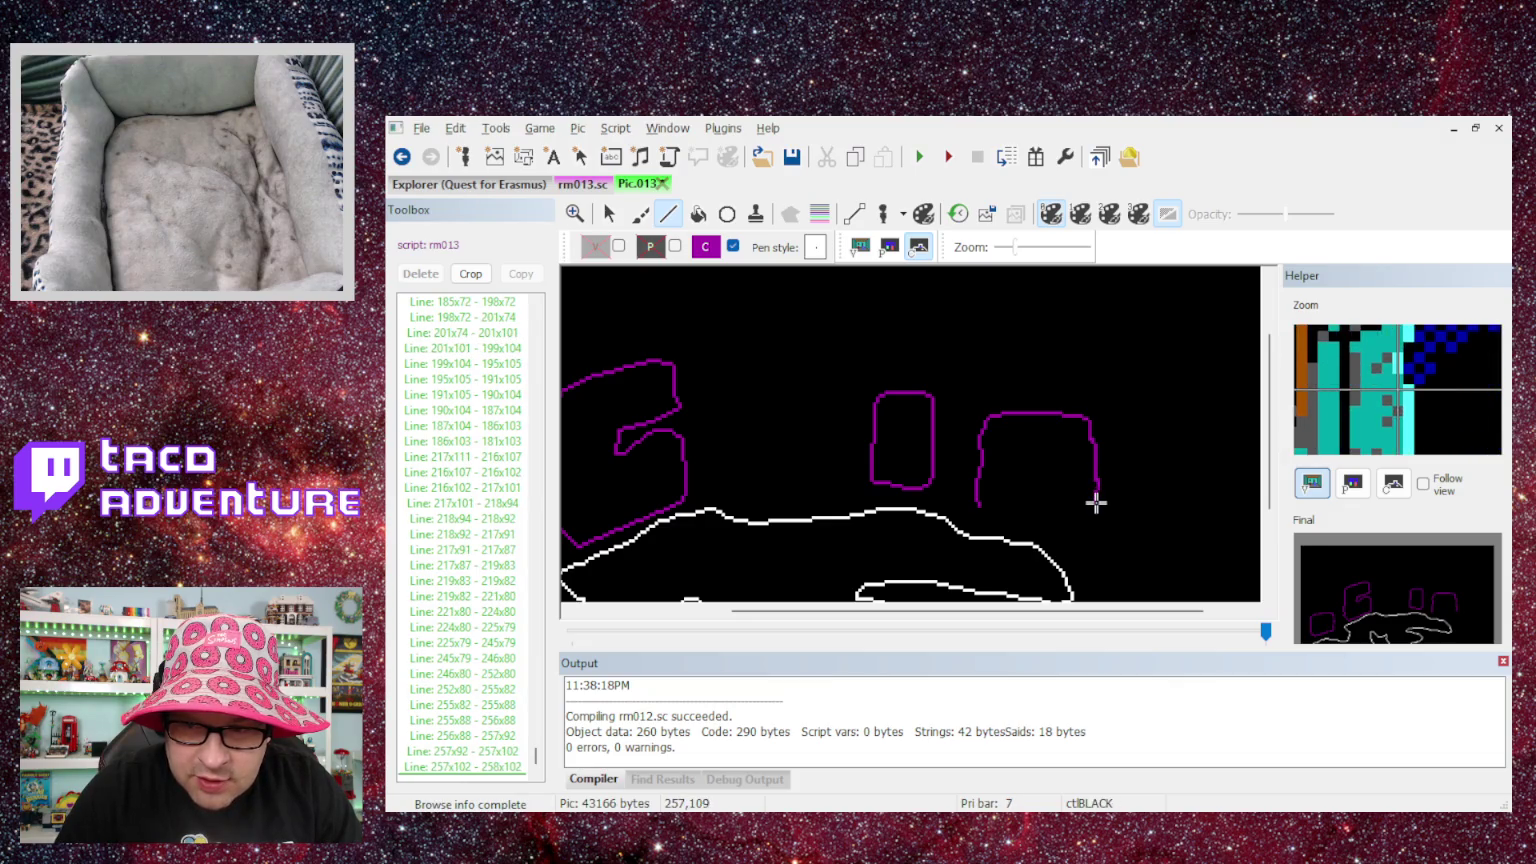
left_click(1096, 503)
left_click(1098, 504)
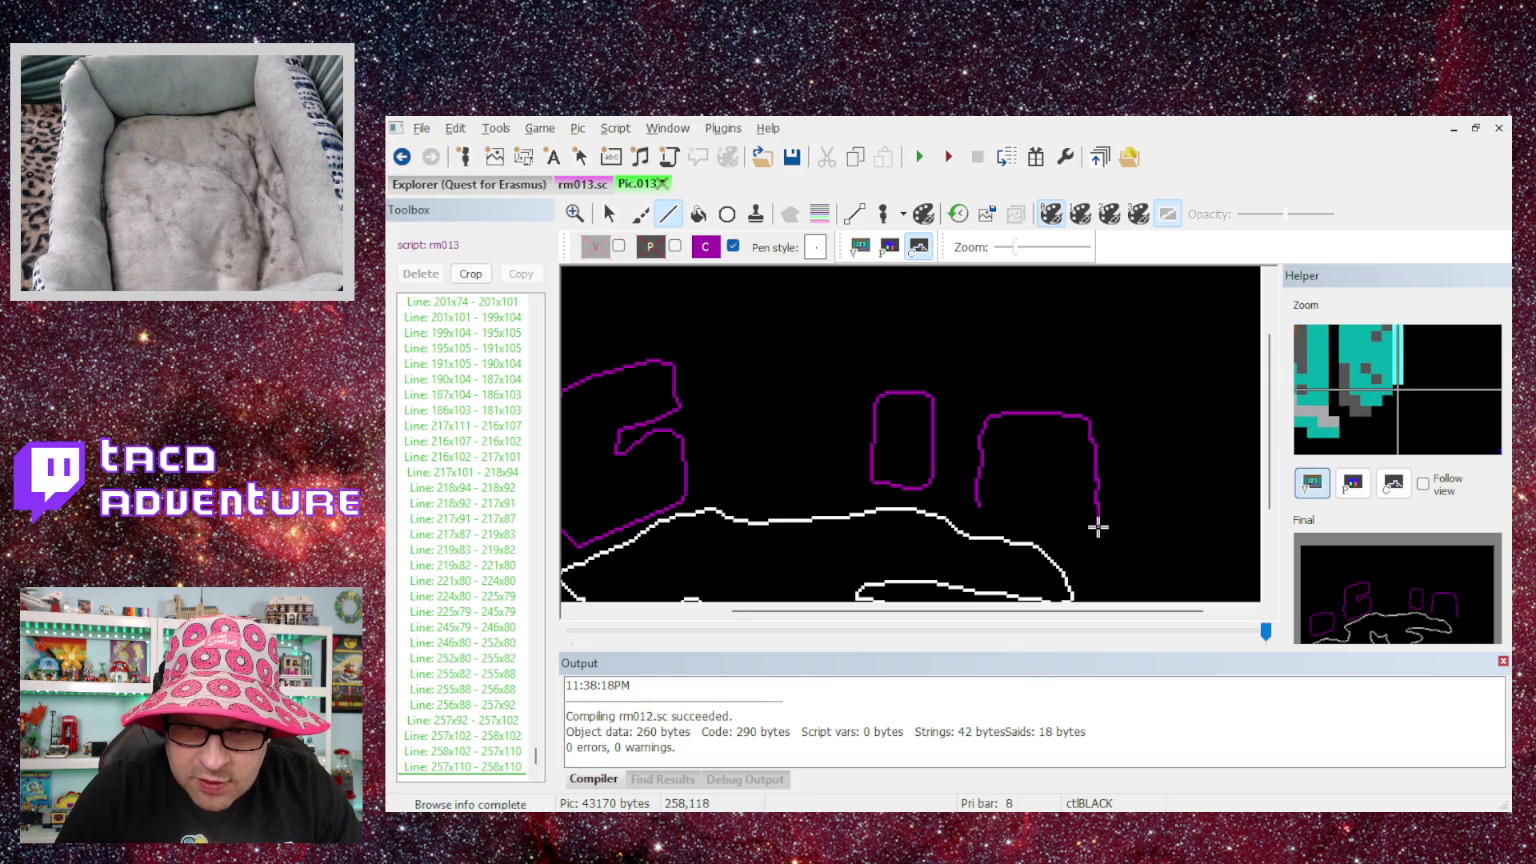
left_click(1098, 522)
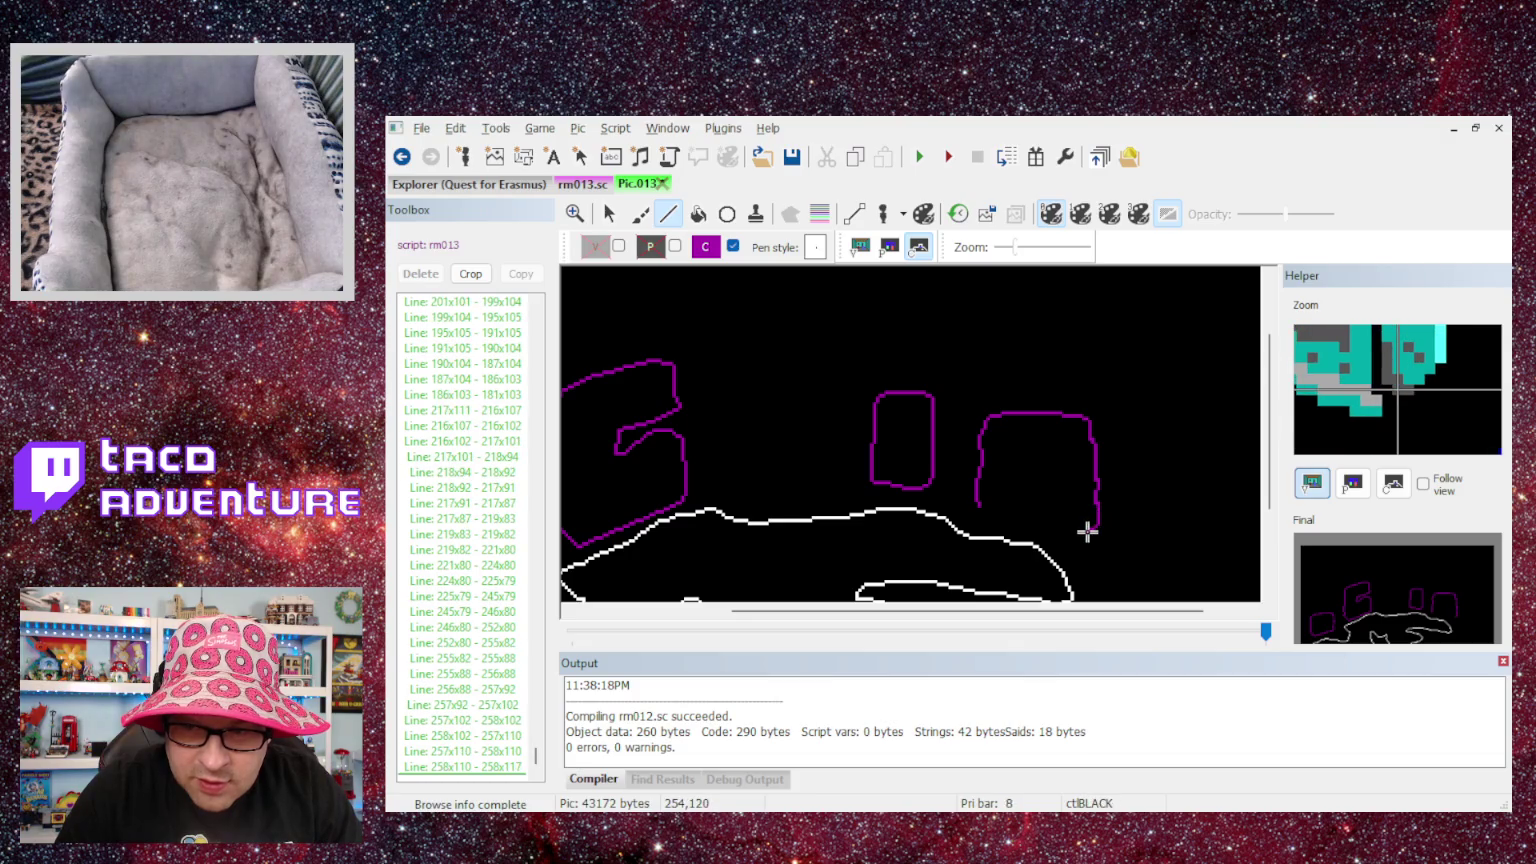
- Round the bottom-right corner and close the outline near its starting point
left_click(1089, 532)
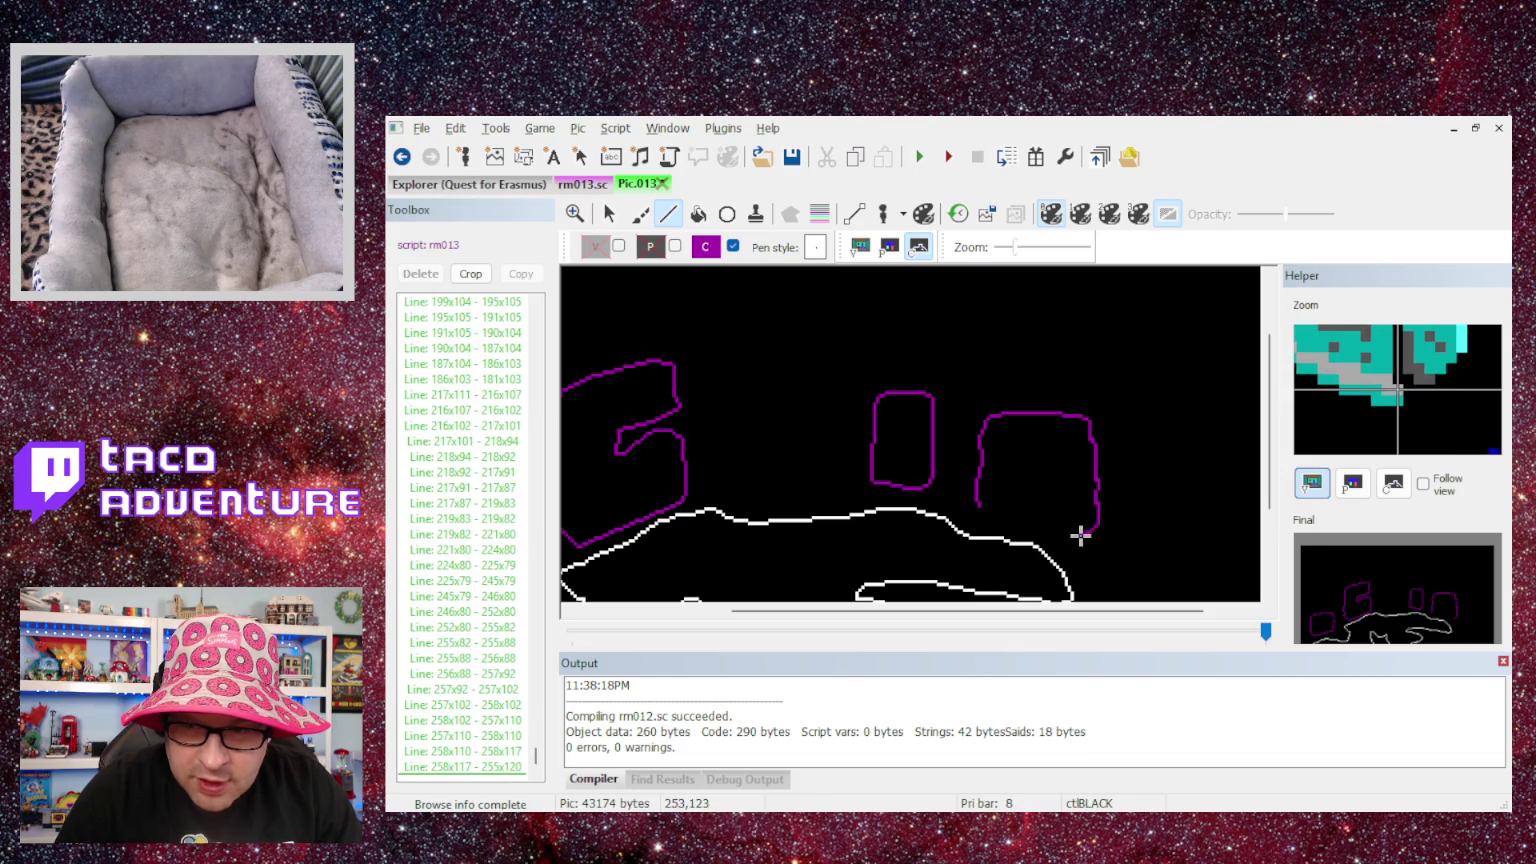
left_click(1080, 535)
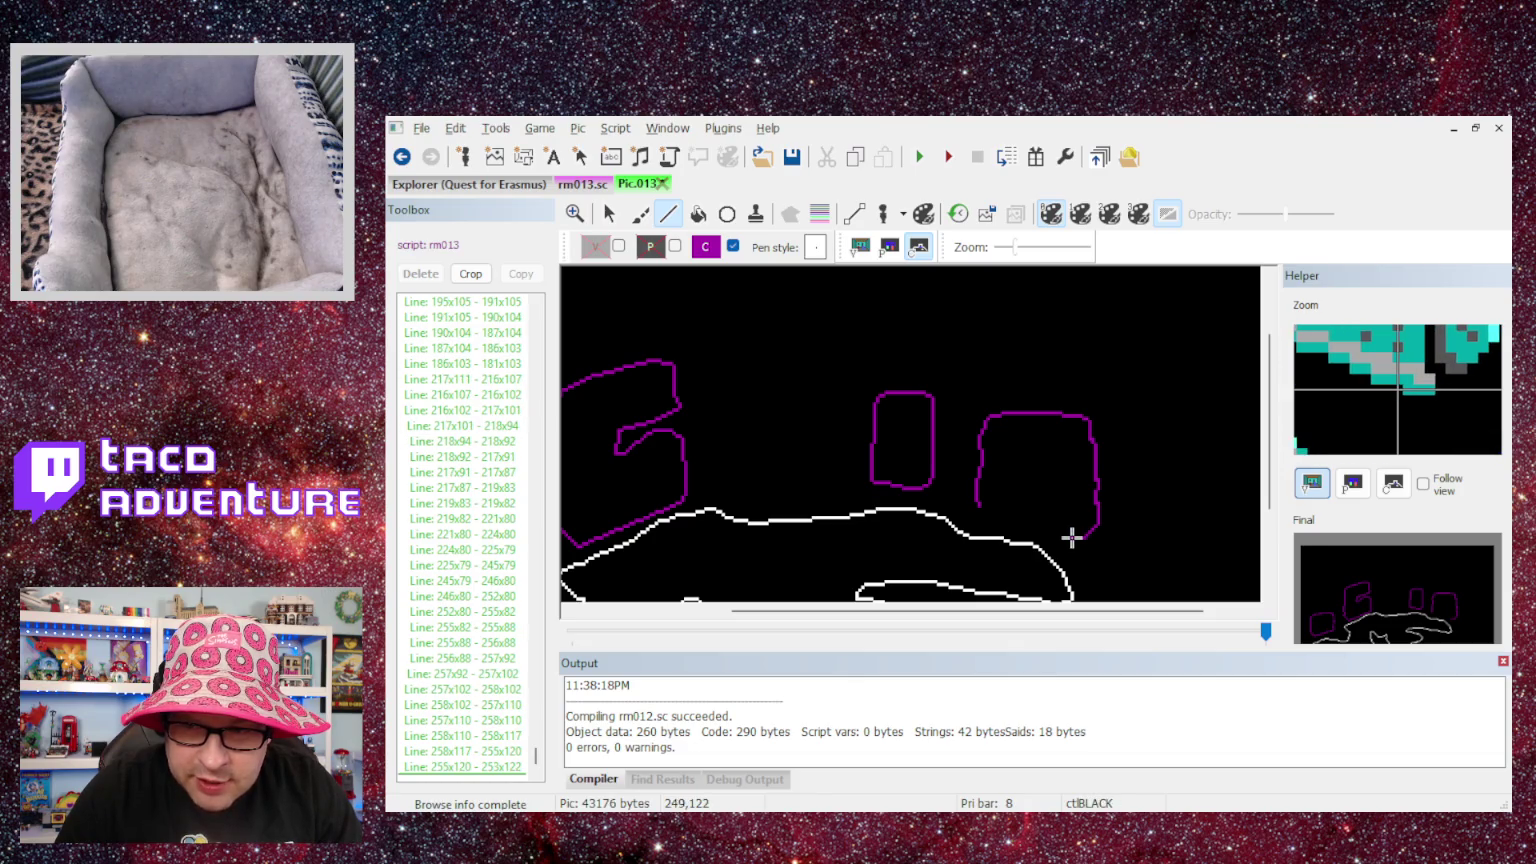
left_click(1071, 538)
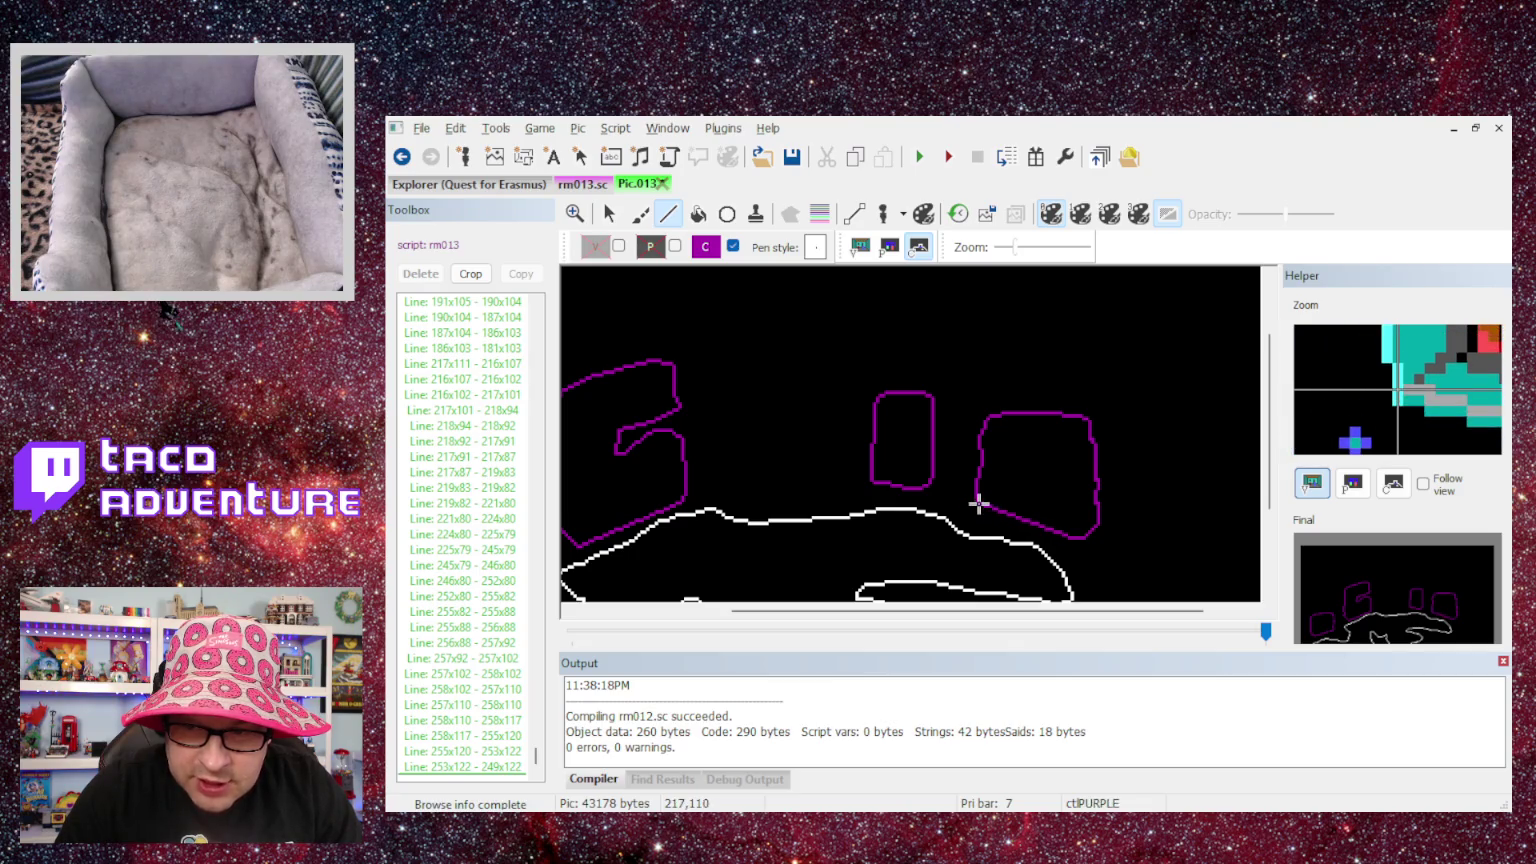
left_click(978, 508)
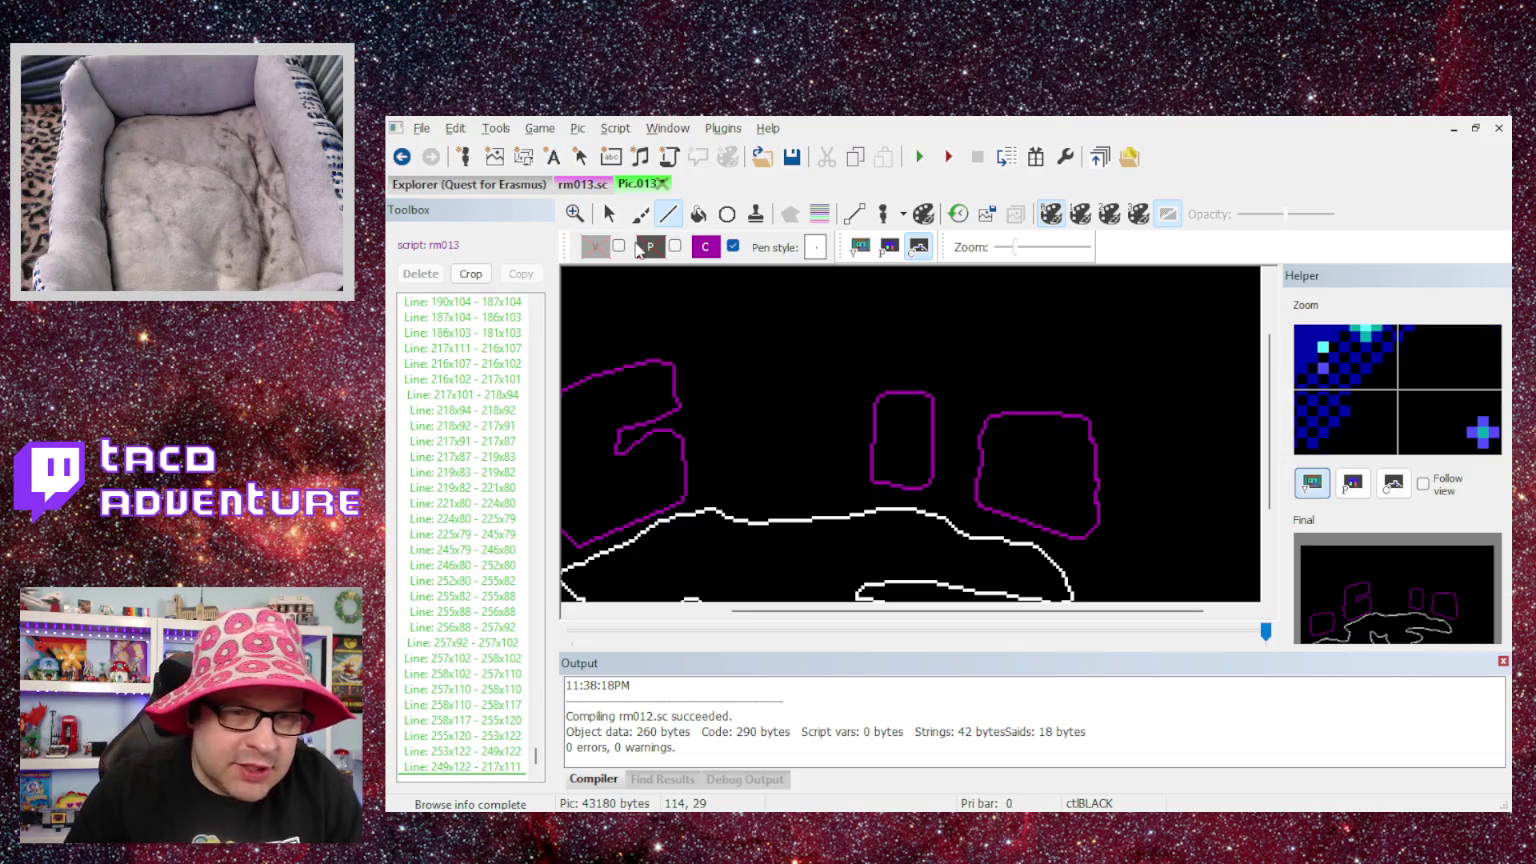
- Fill four outlined blocks solid purple at 225x96, 192x88, 88x98 and 35x121
left_click(697, 214)
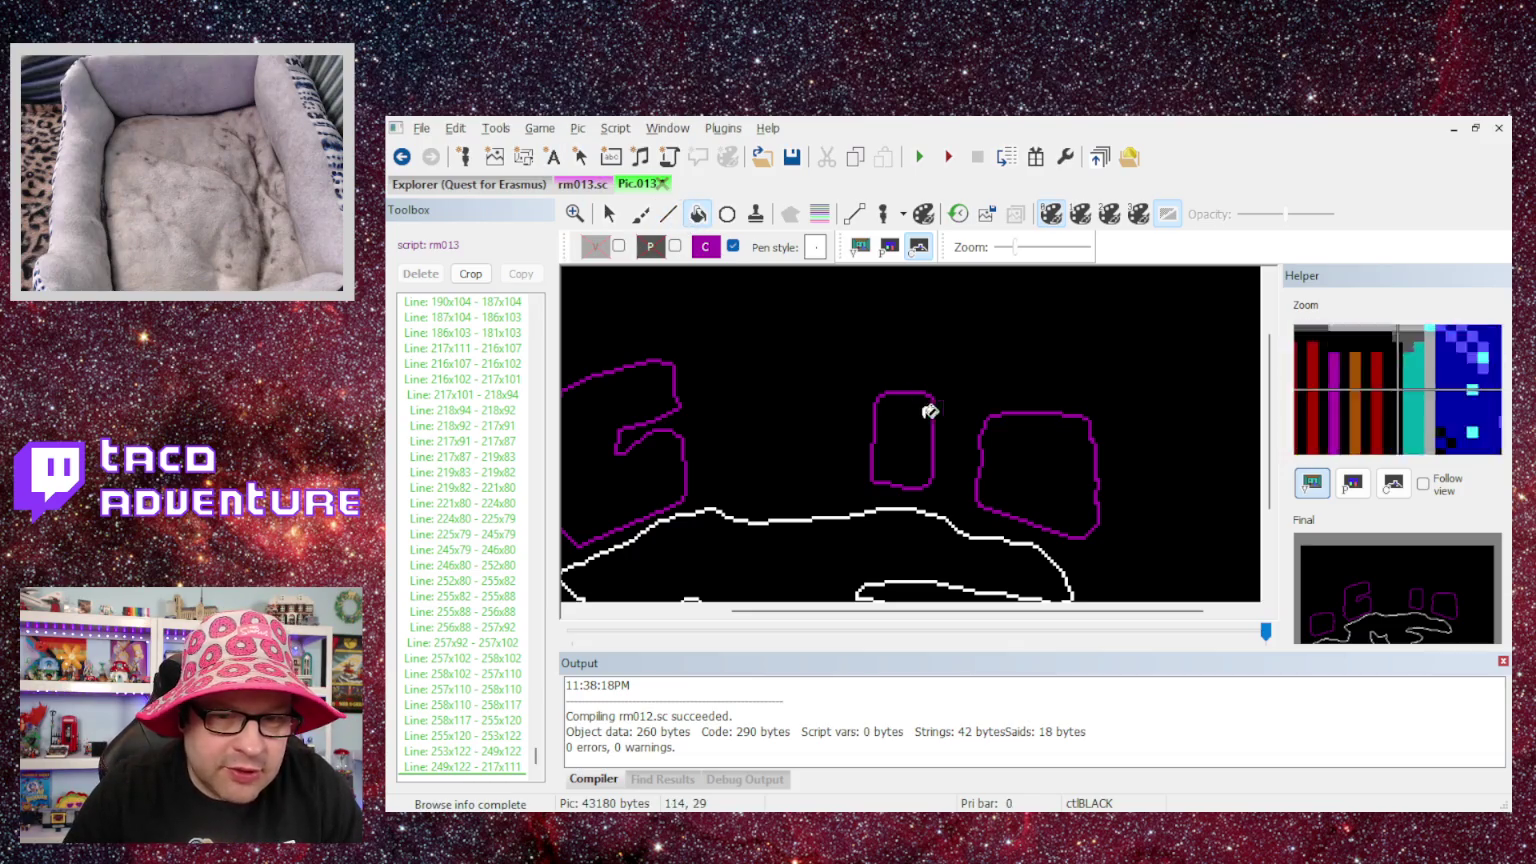
left_click(1008, 453)
left_click(912, 438)
left_click(610, 457)
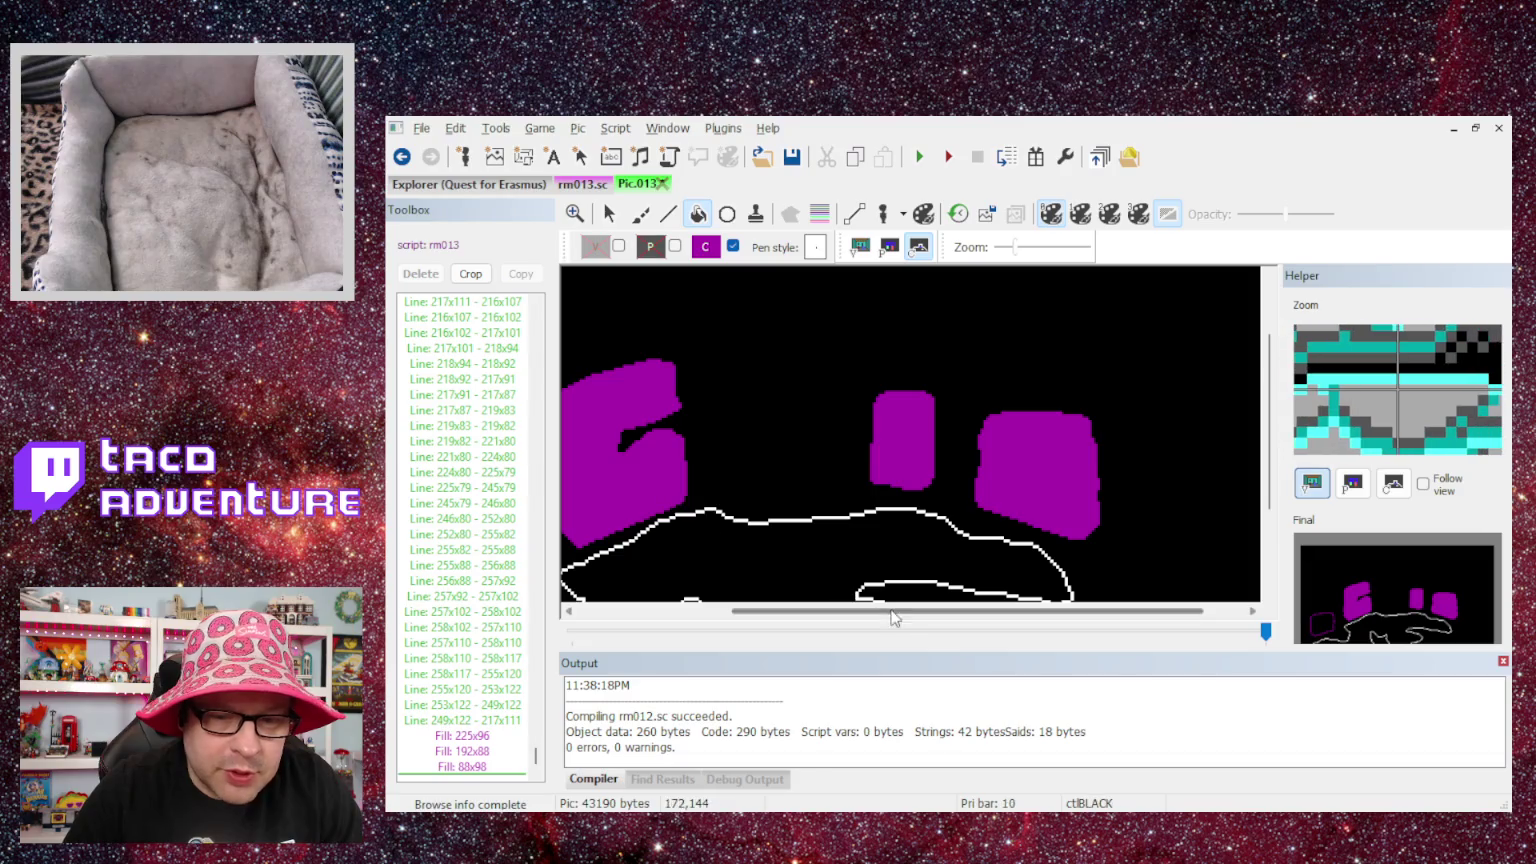
left_click_drag(914, 617, 760, 617)
left_click(690, 530)
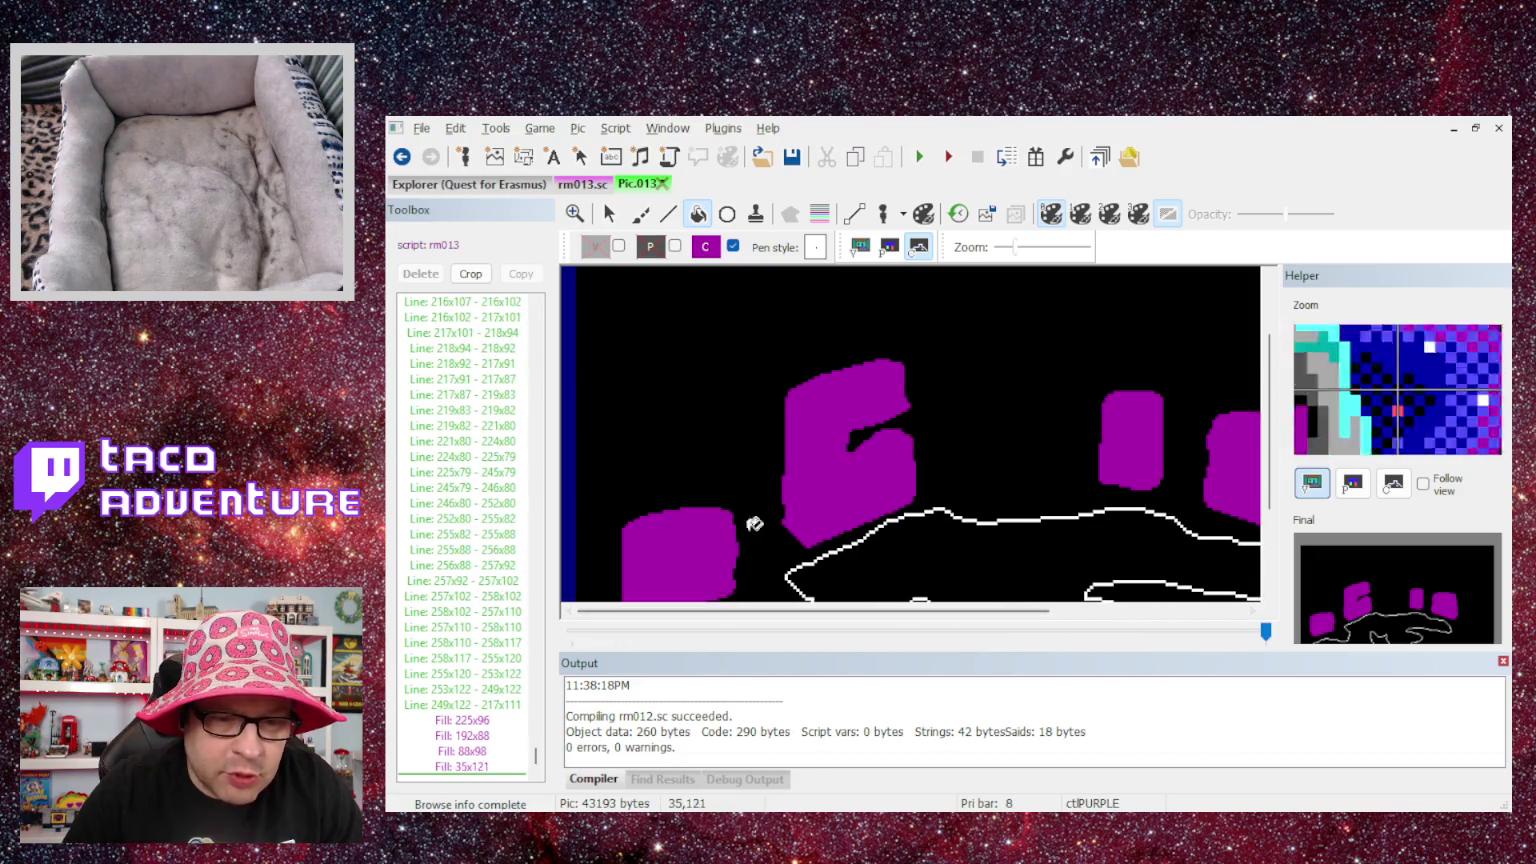
scroll(933, 411, "down", 2)
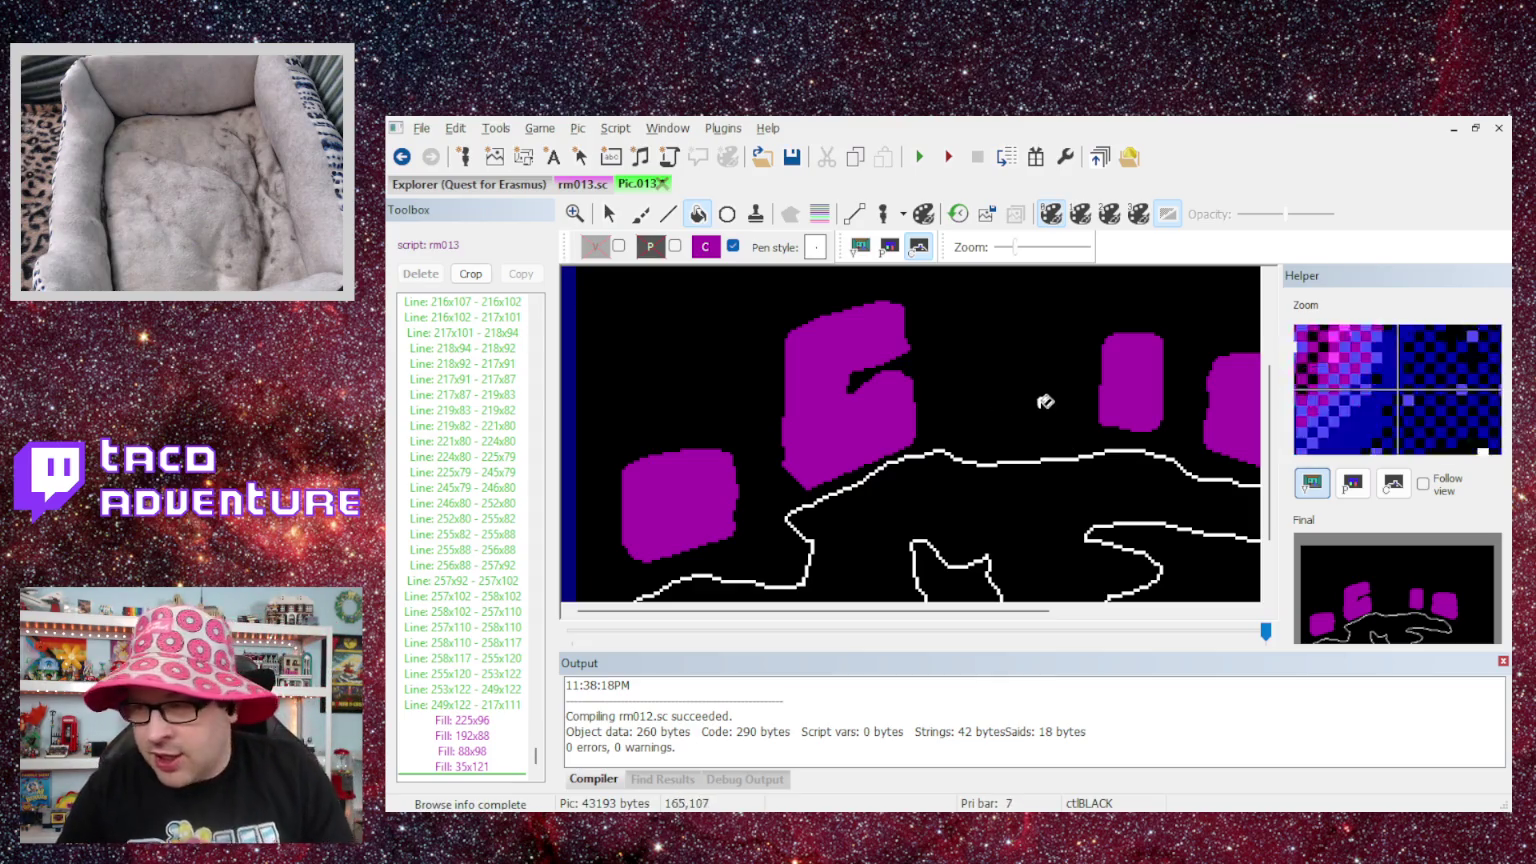
scroll(916, 507, "down", 2)
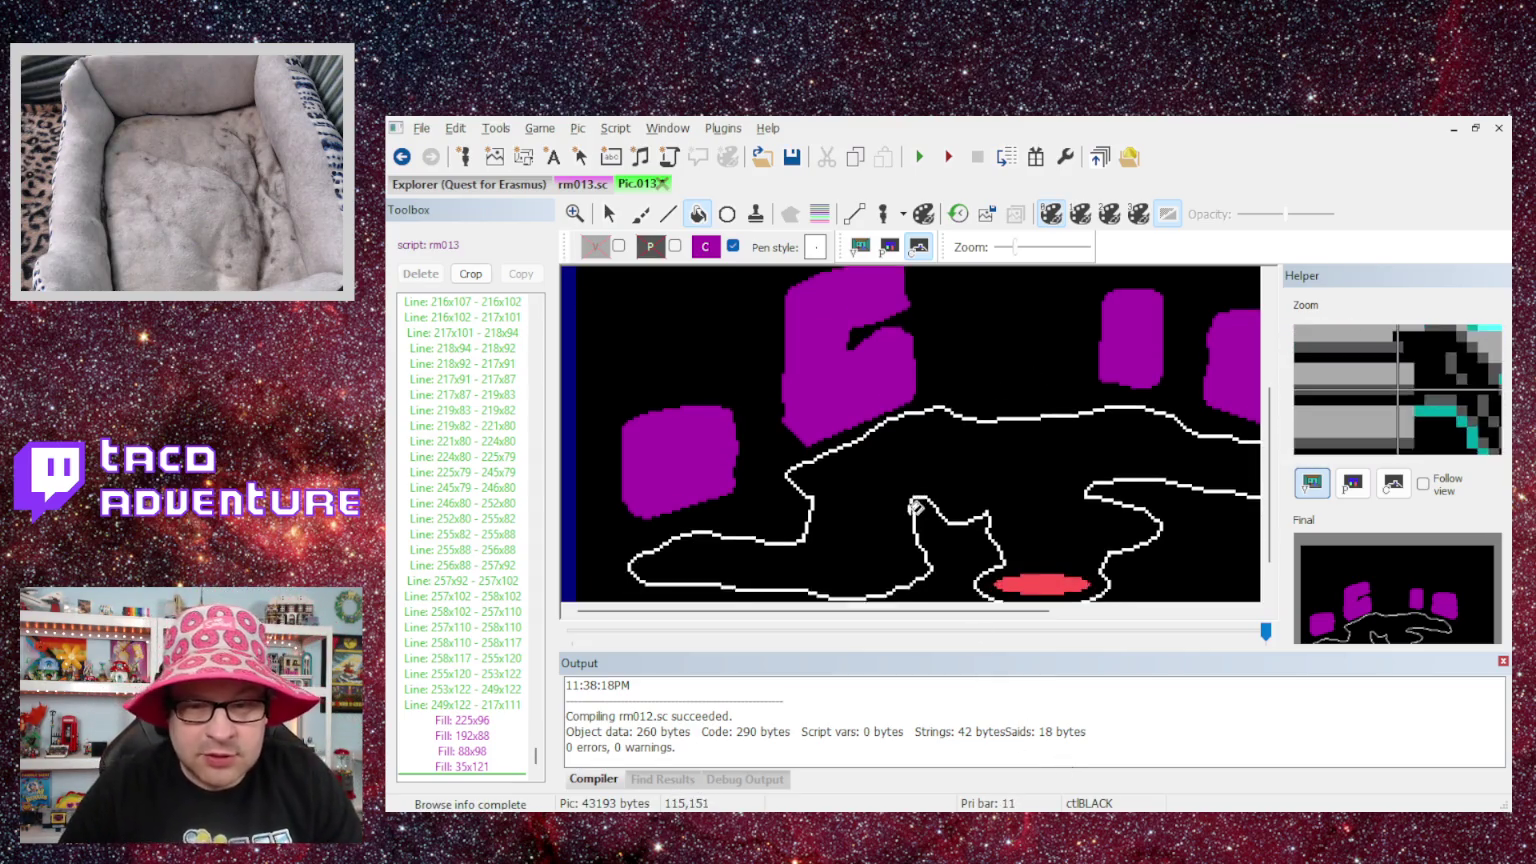
scroll(916, 507, "down", 2)
scroll(916, 500, "up", 3)
scroll(916, 495, "down", 3)
scroll(917, 485, "up", 3)
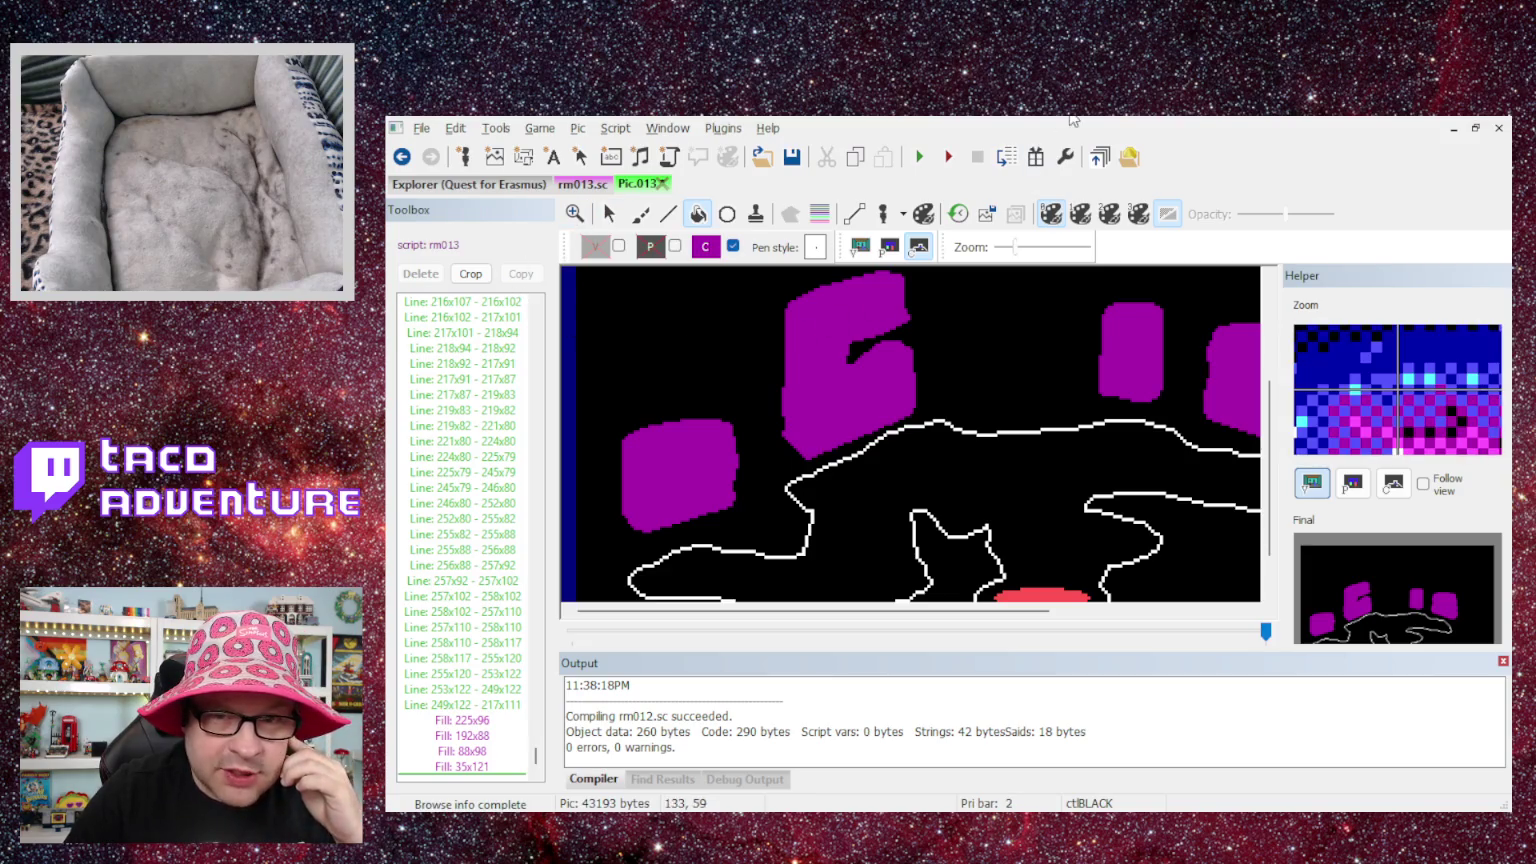
- Open rm013.sc and scroll to handleEvent's look and take Said checks
left_click(423, 247)
scroll(777, 427, "down", 10)
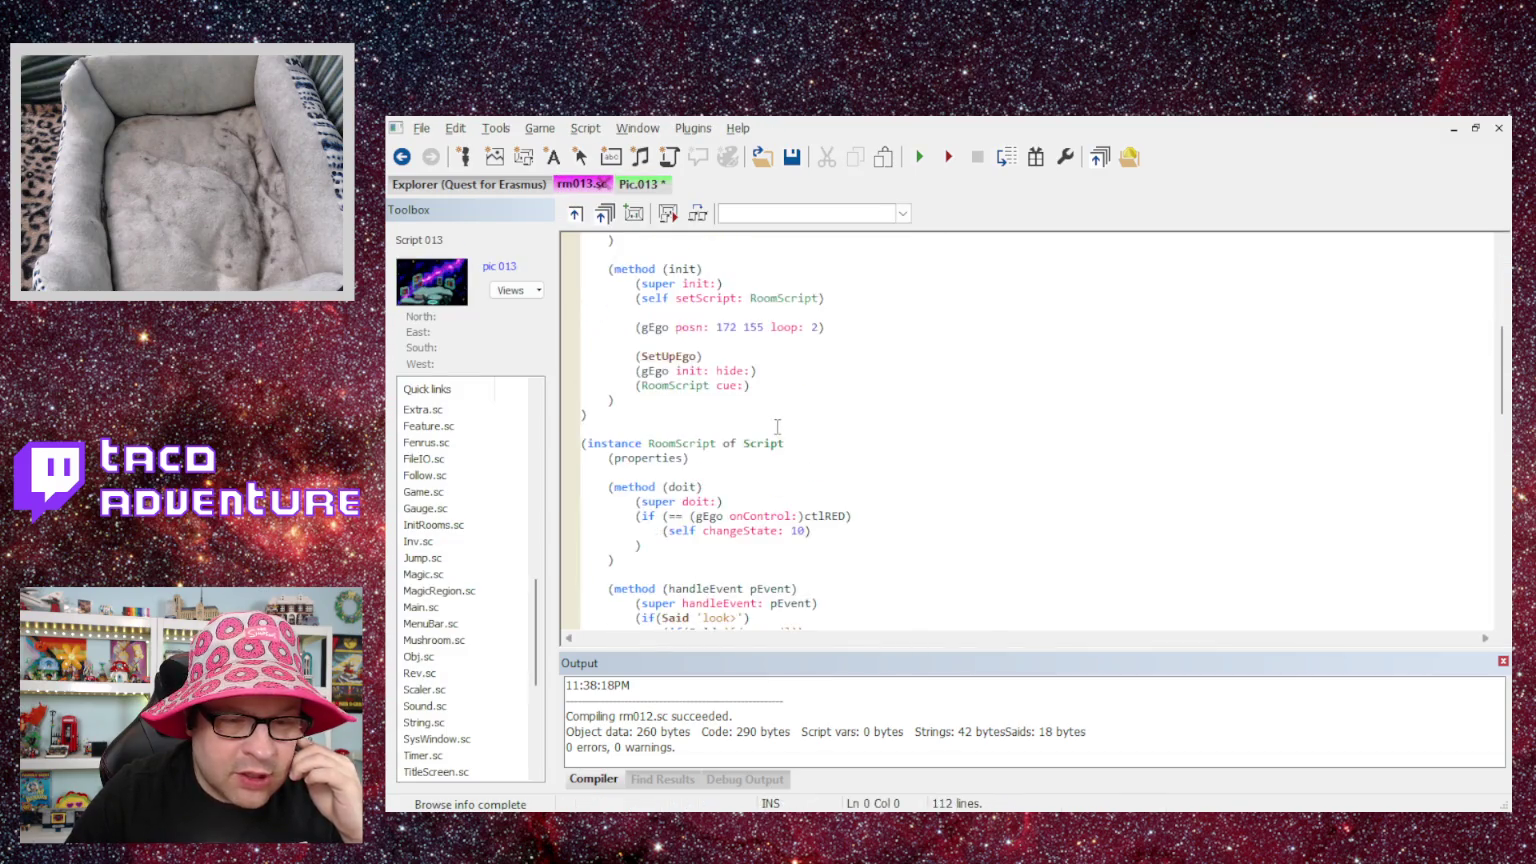
scroll(777, 427, "down", 20)
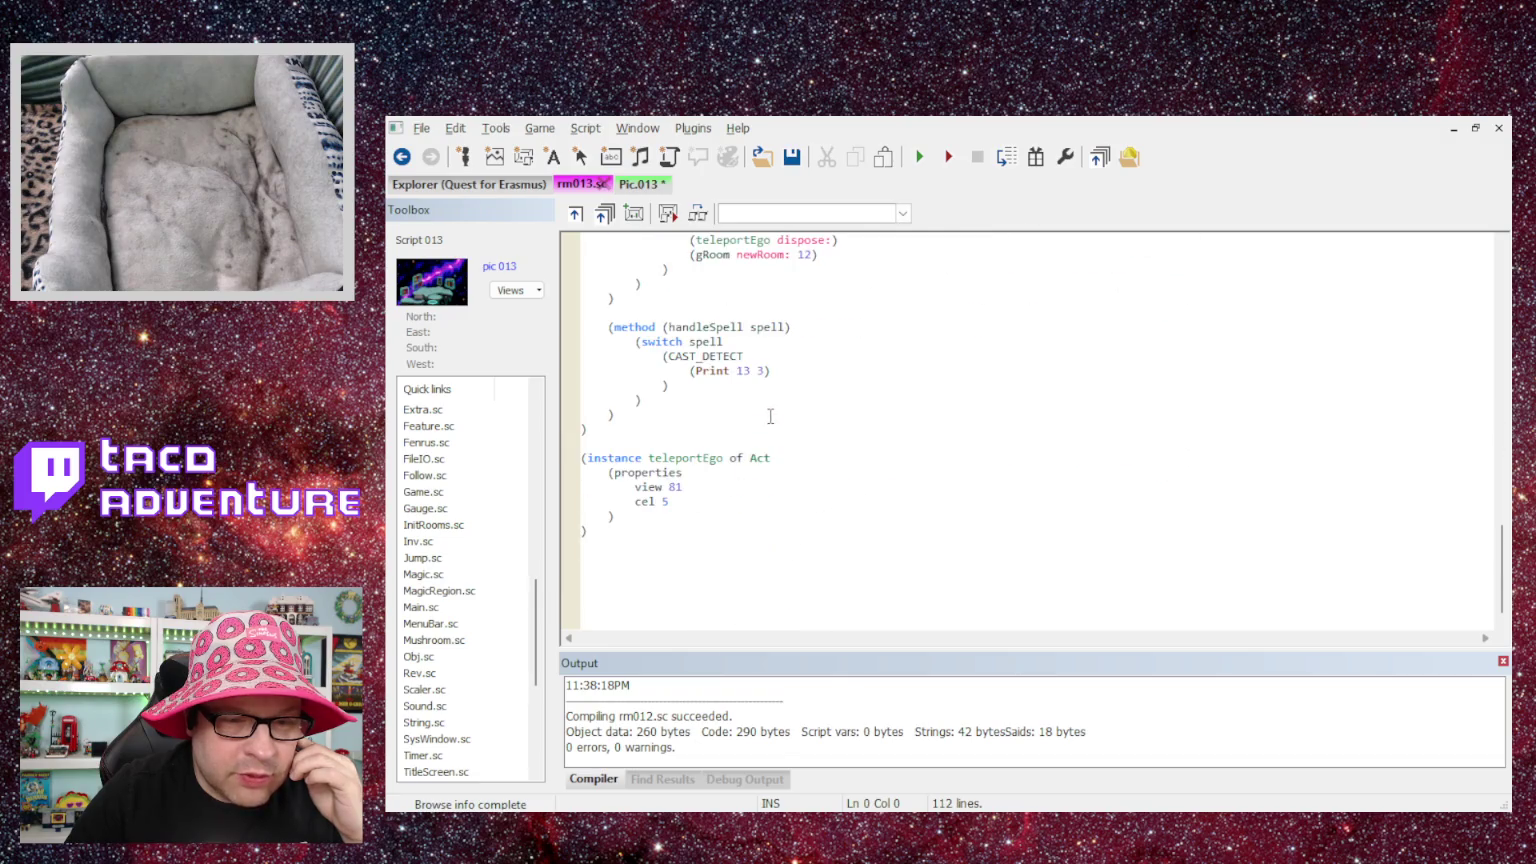
scroll(770, 416, "down", 2)
scroll(770, 416, "up", 12)
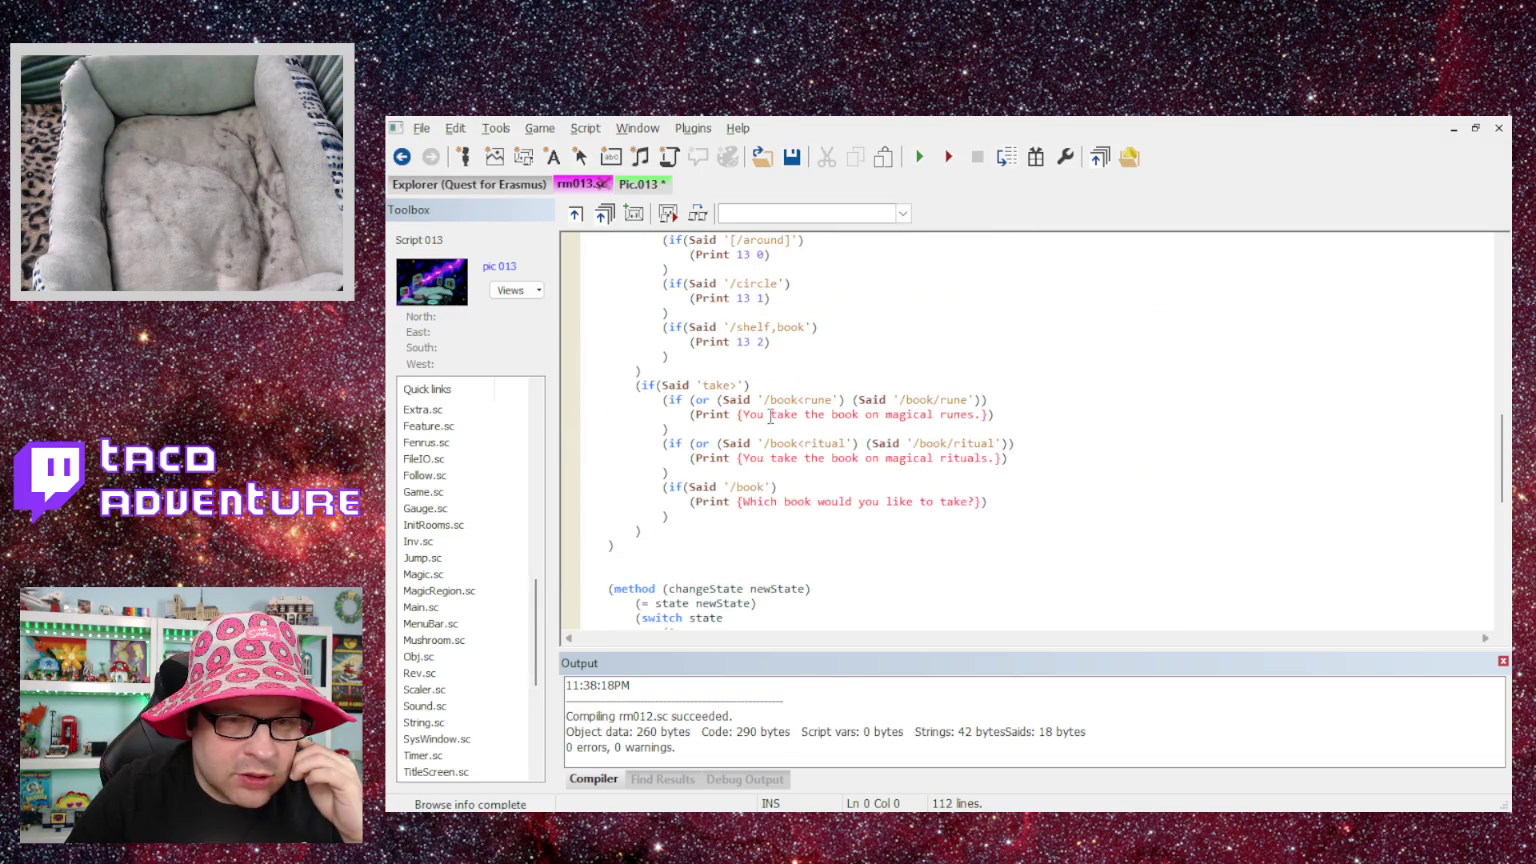
scroll(770, 416, "up", 2)
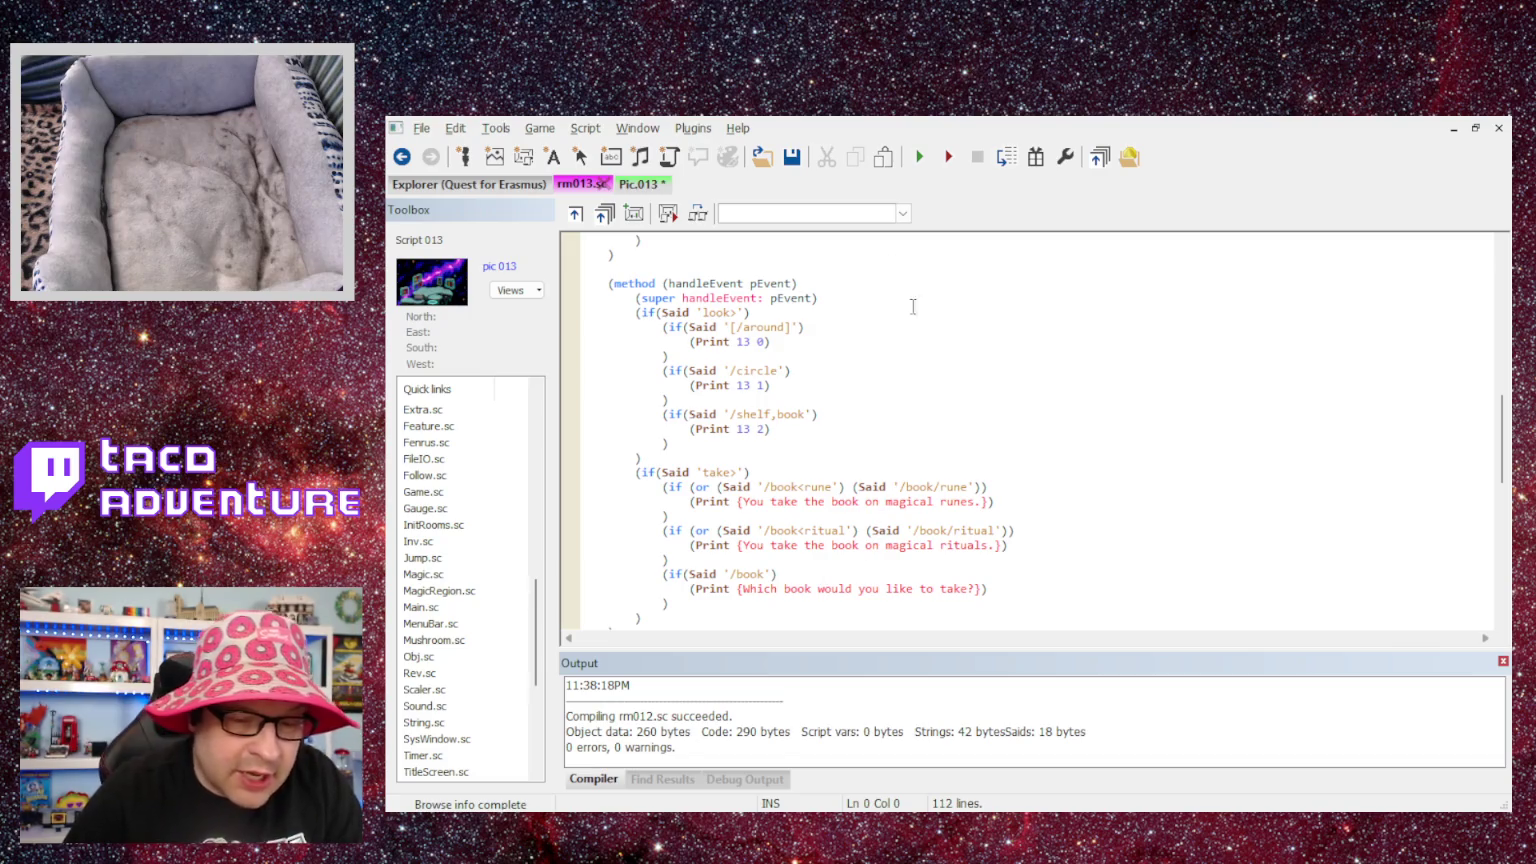
scroll(725, 370, "down", 1)
scroll(720, 372, "up", 1)
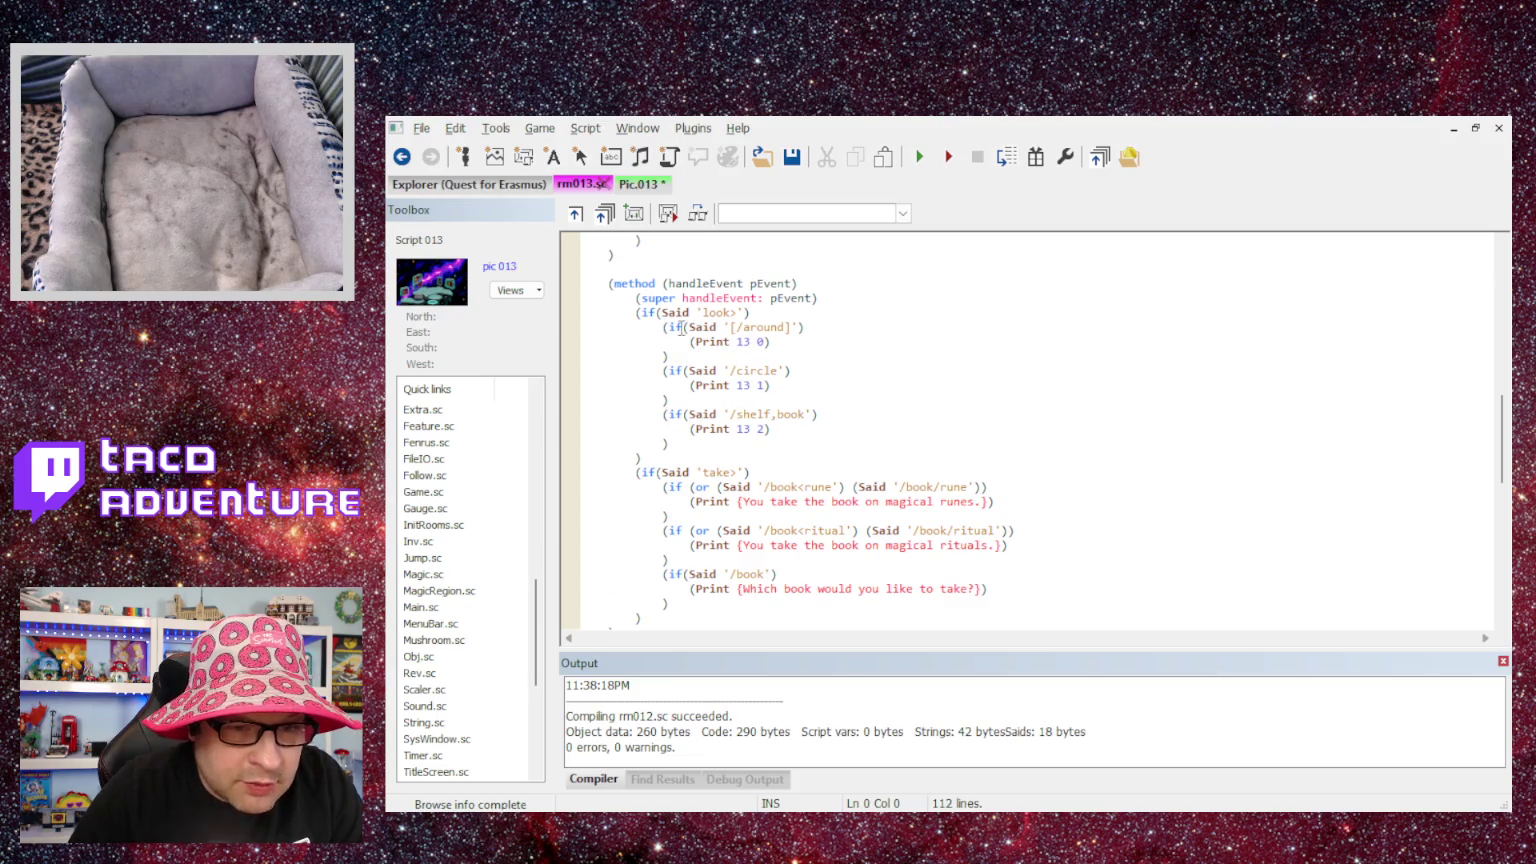
- Delete the outer 'look>' check and outdent the nested around, circle and shelf,book checks
left_click_drag(636, 314, 747, 313)
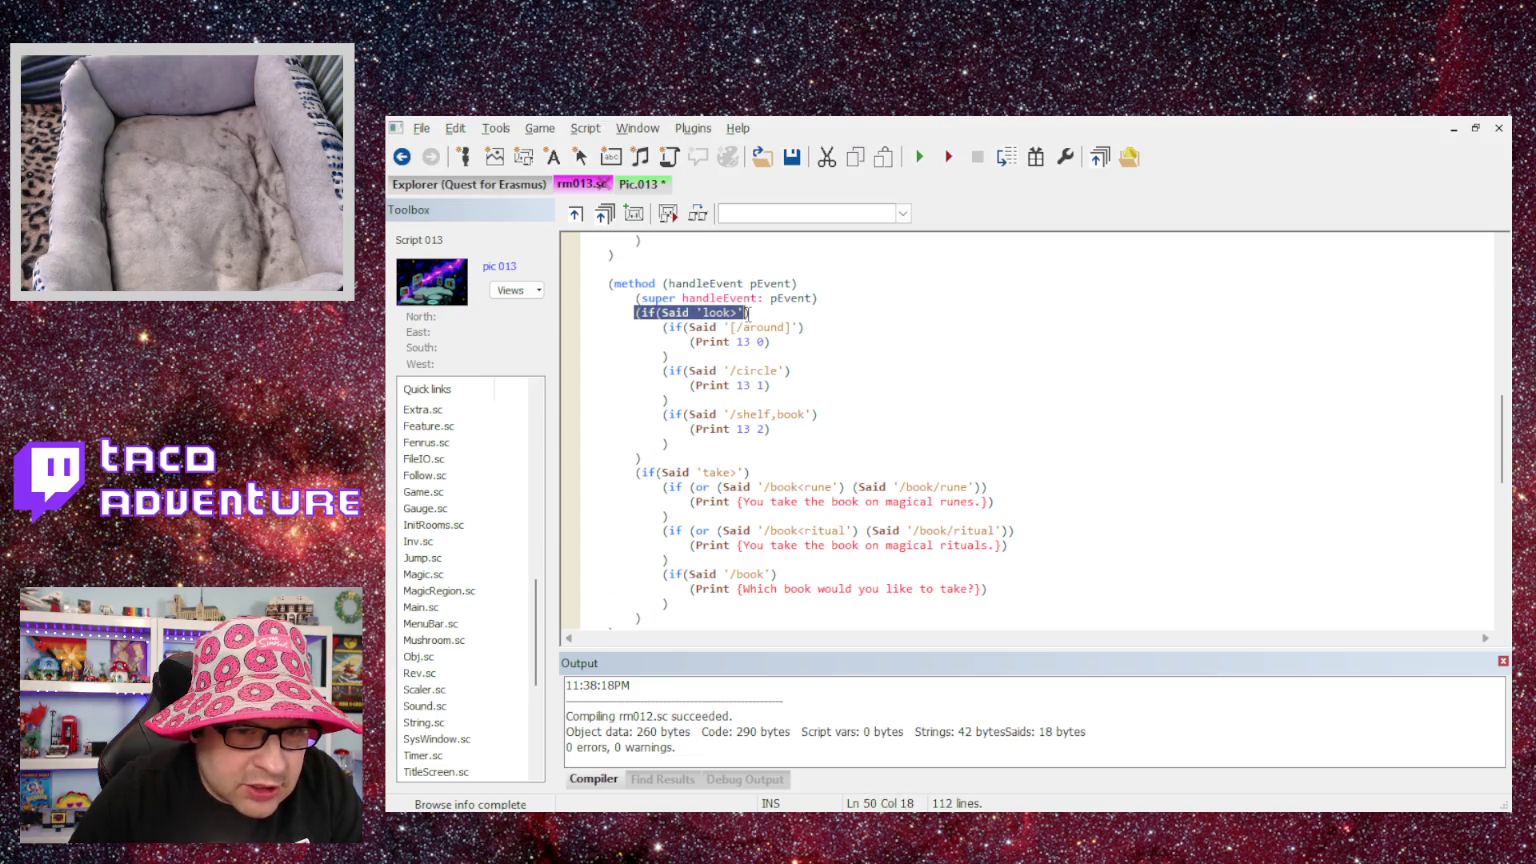
key("BackSpace")
key("BackSpace")
key("BackSpace")
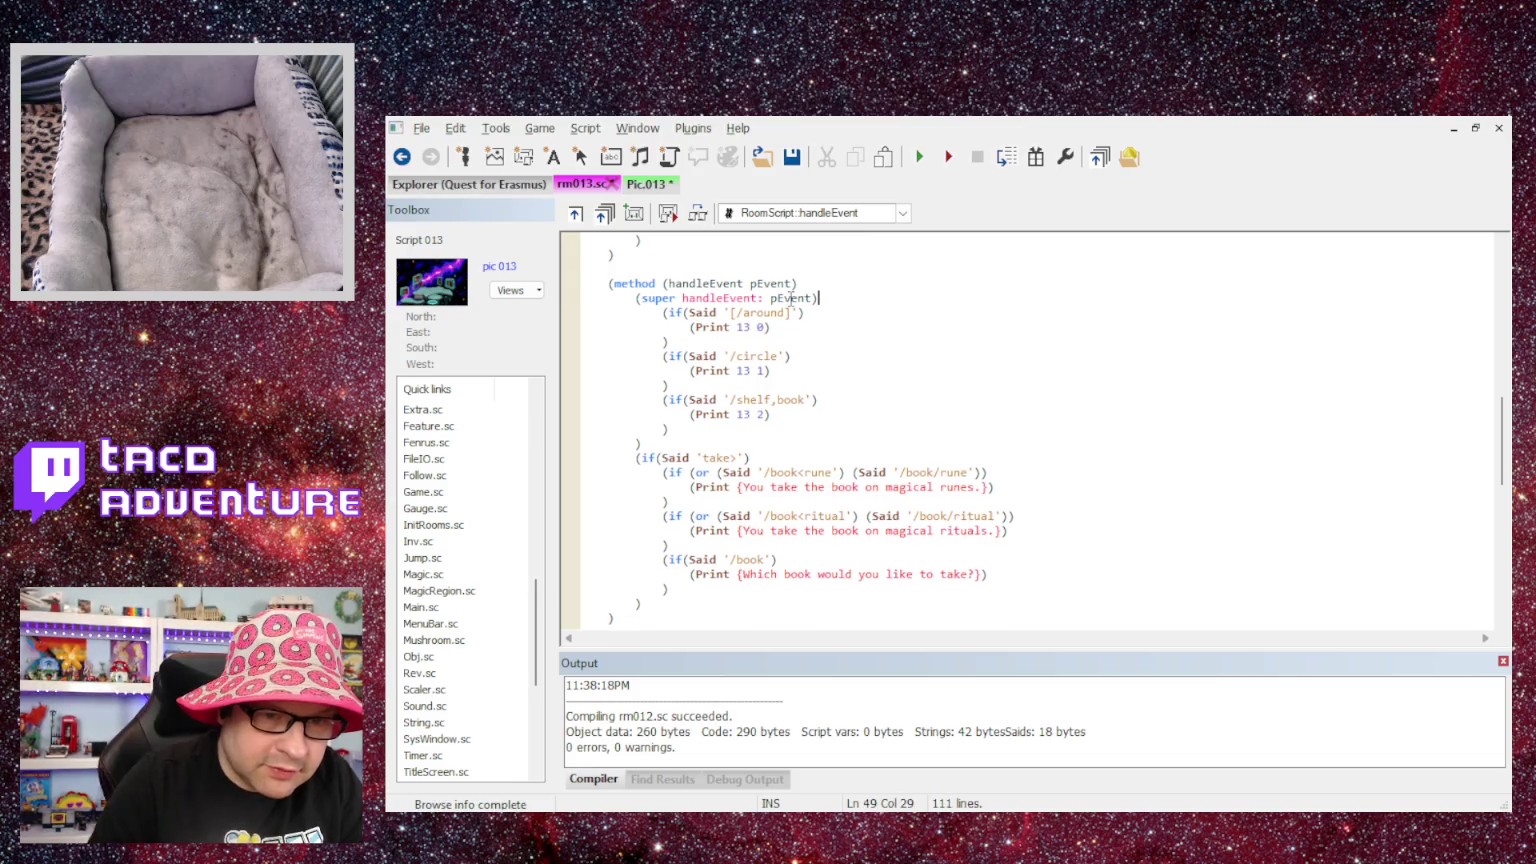
key("BackSpace")
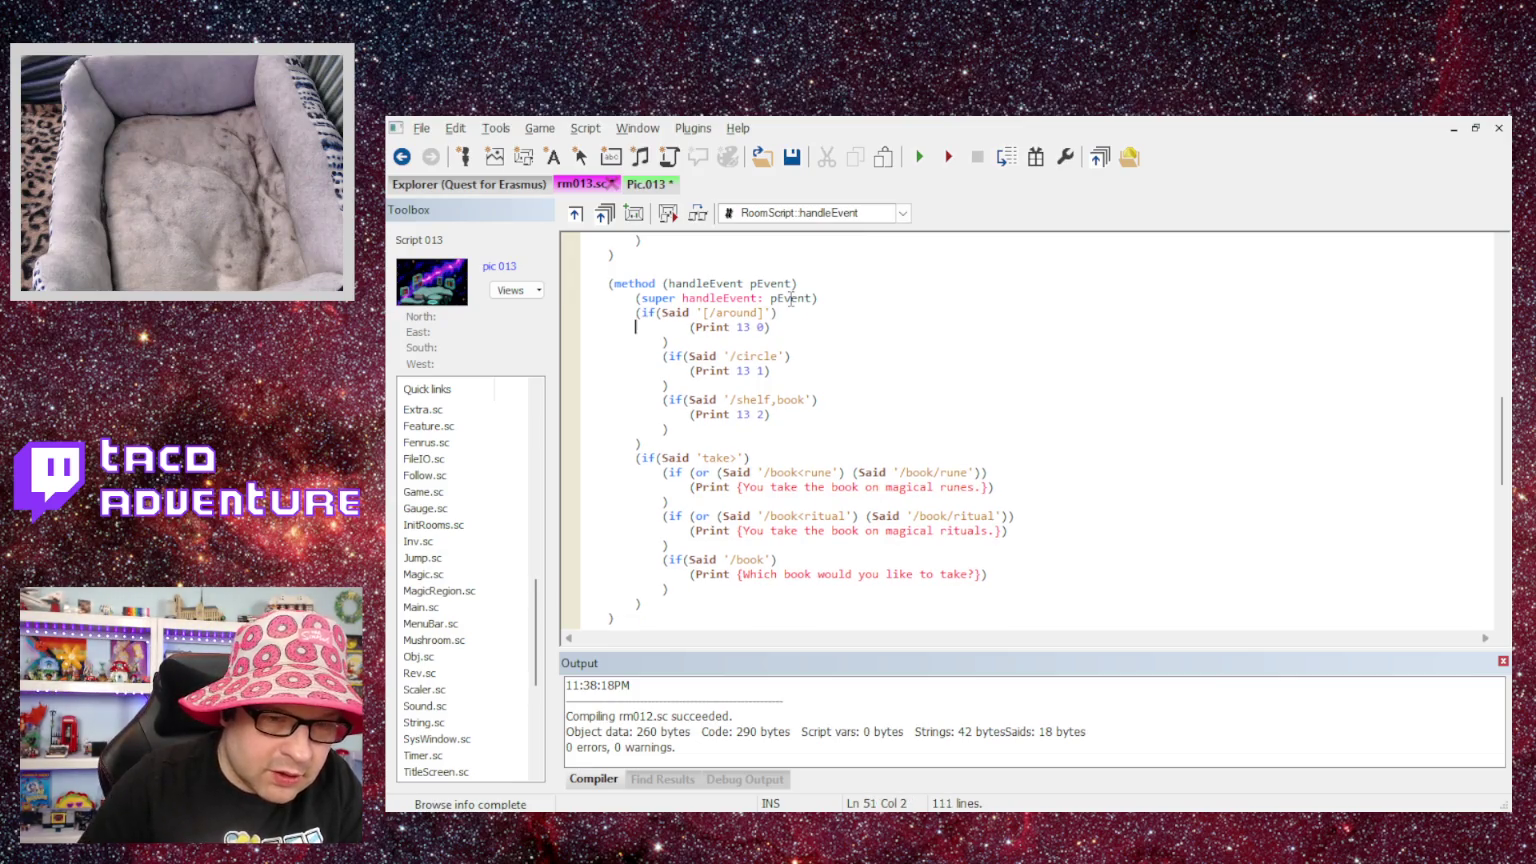
key("BackSpace")
key("Down")
key("BackSpace")
key("Down")
key("BackSpace")
key("Down")
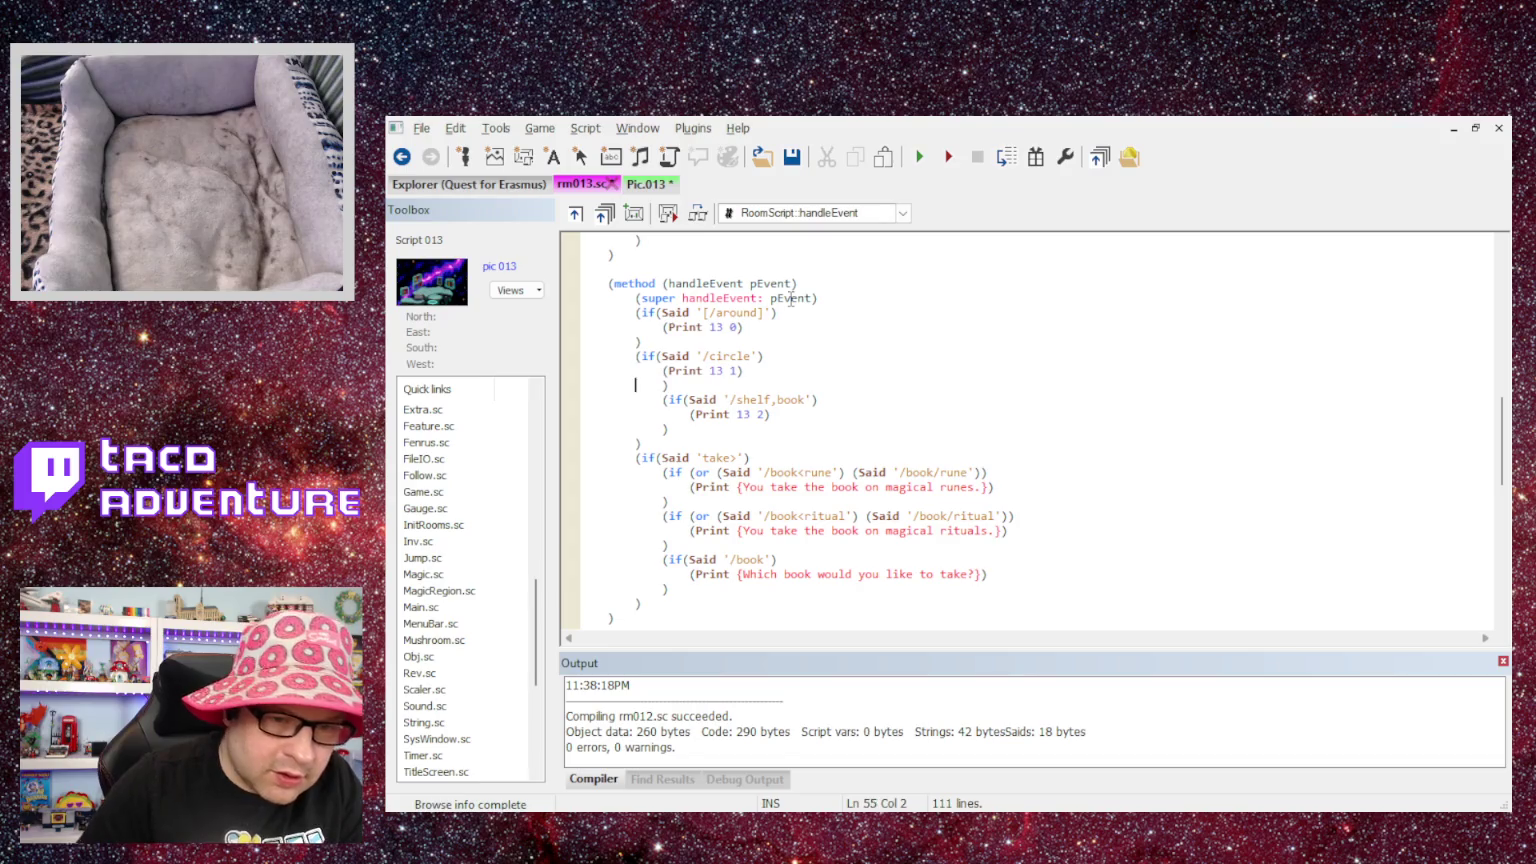
key("BackSpace")
key("Down")
key("BackSpace")
key("Down")
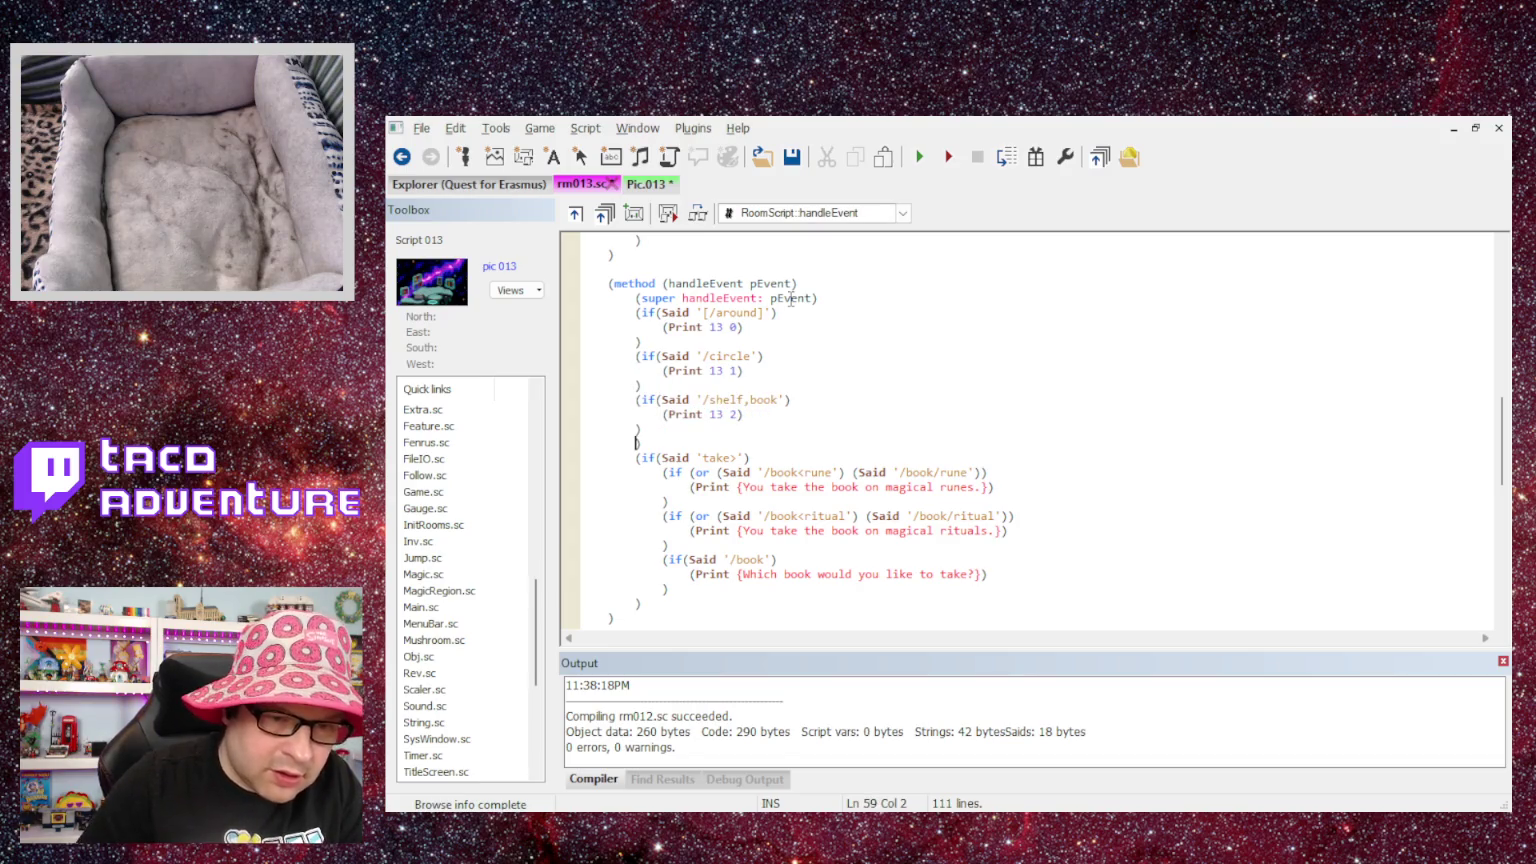
- Prefix the [/around] and /circle Said strings with 'look'
left_click(706, 312)
type("look")
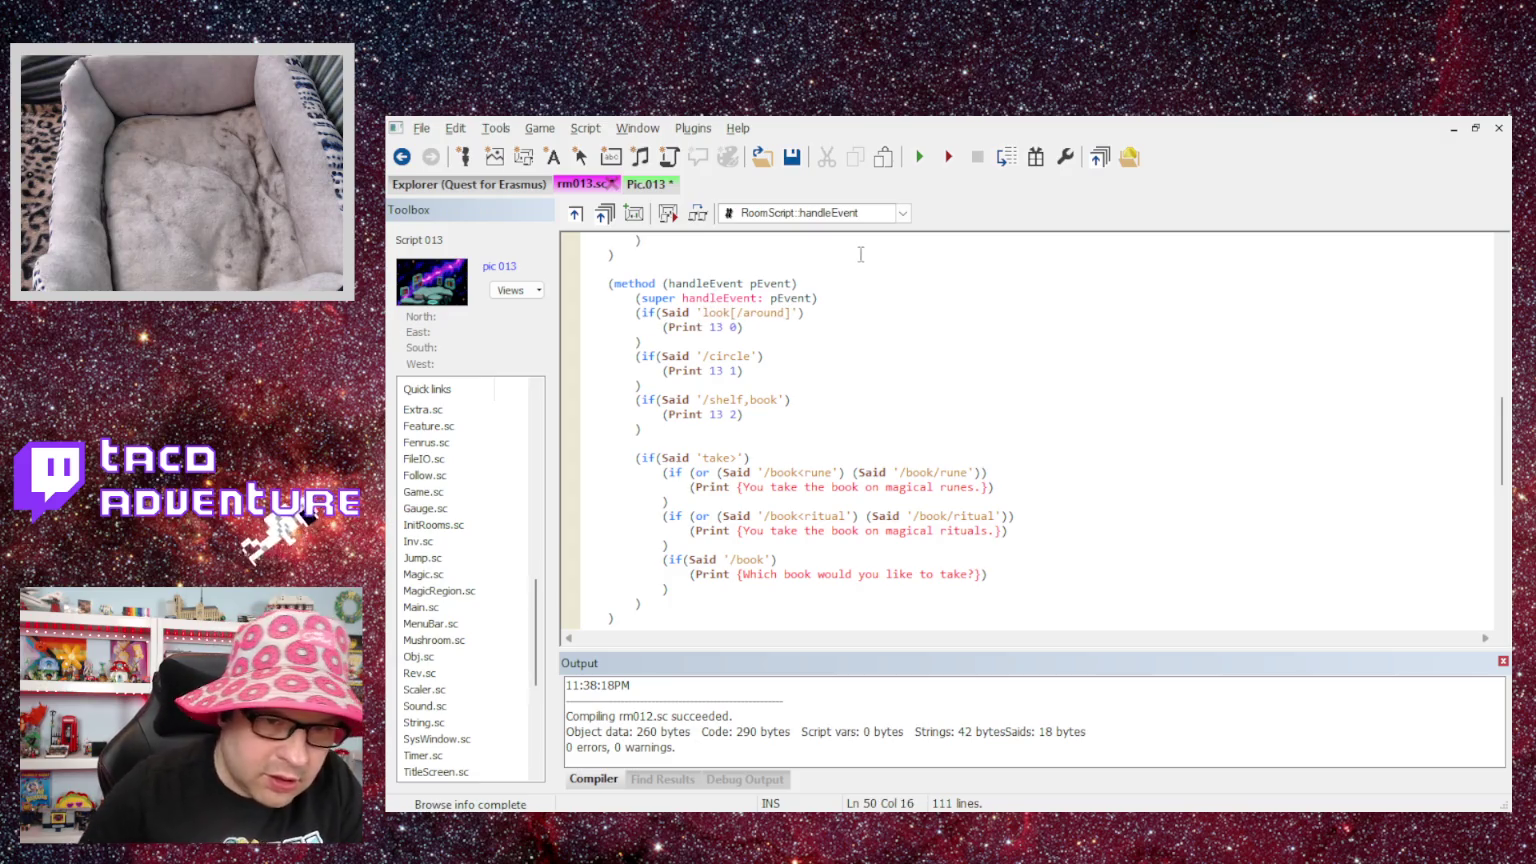
left_click(702, 356)
type("loo")
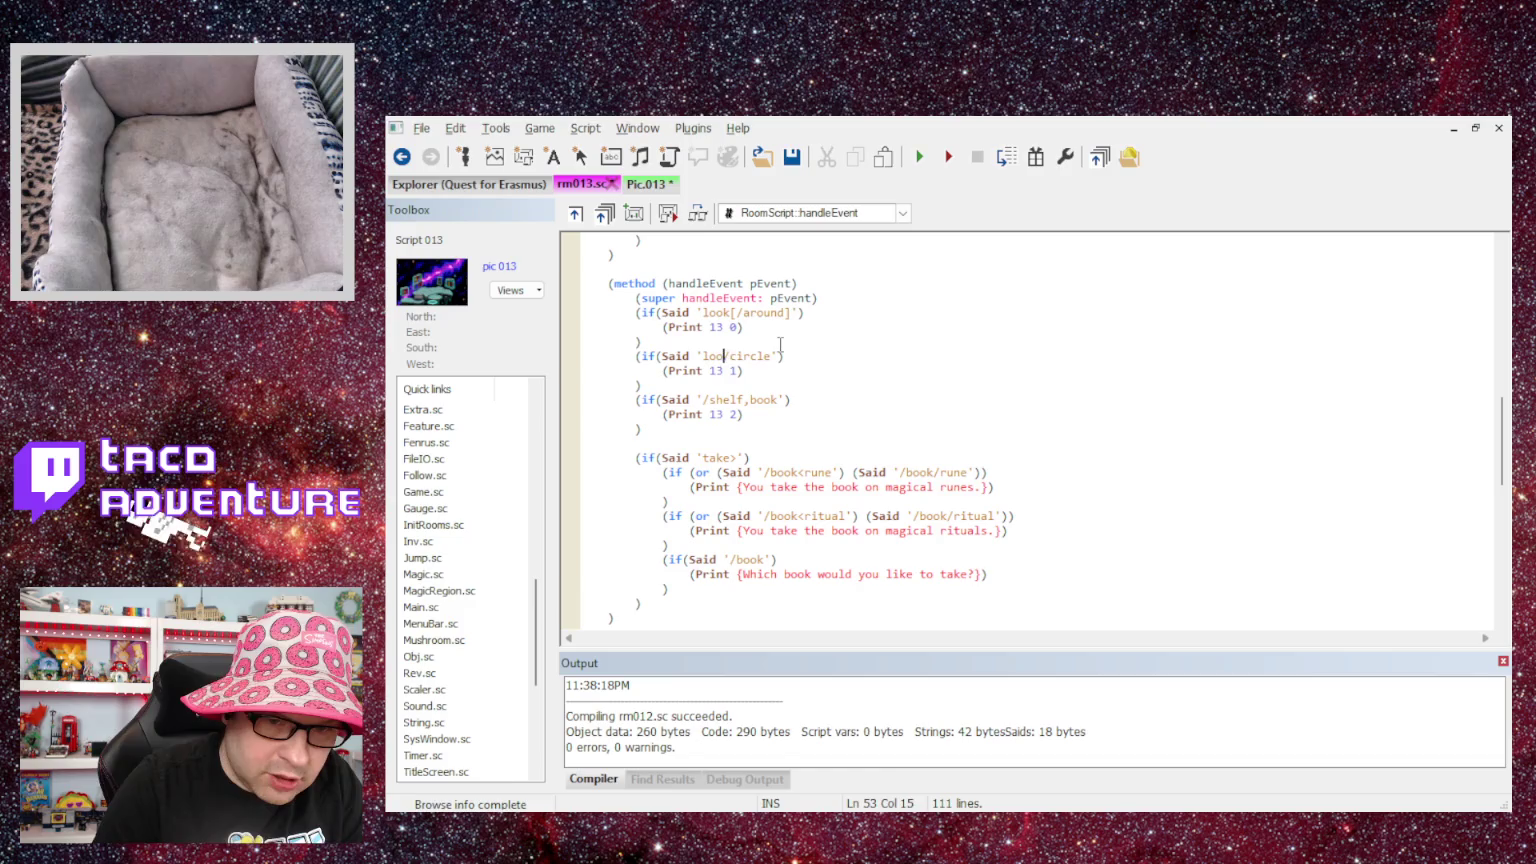
type("k")
left_click(702, 399)
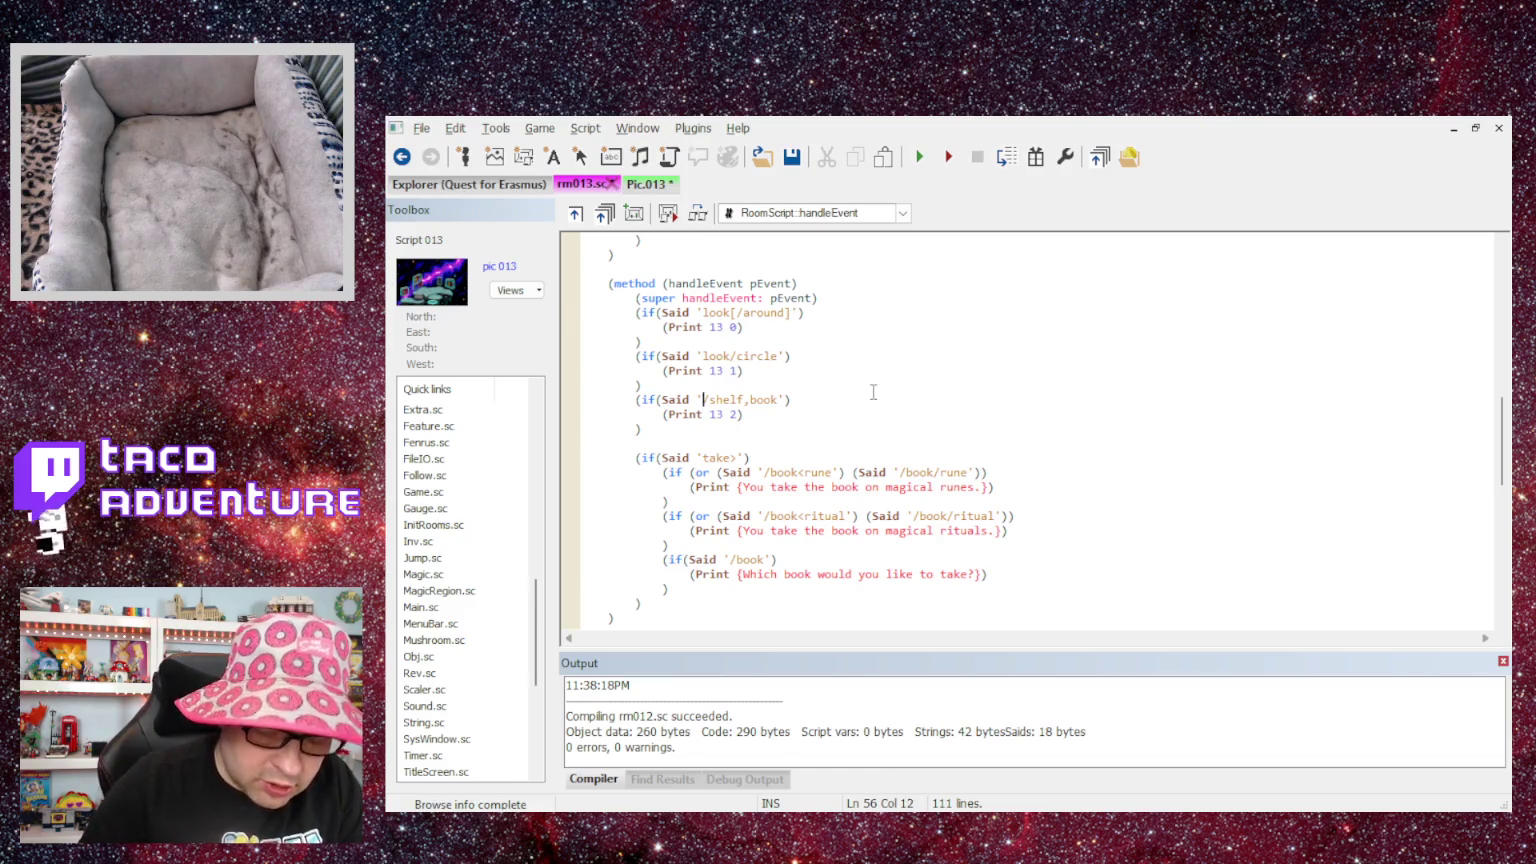
type("look")
key("Down")
scroll(966, 421, "down", 6)
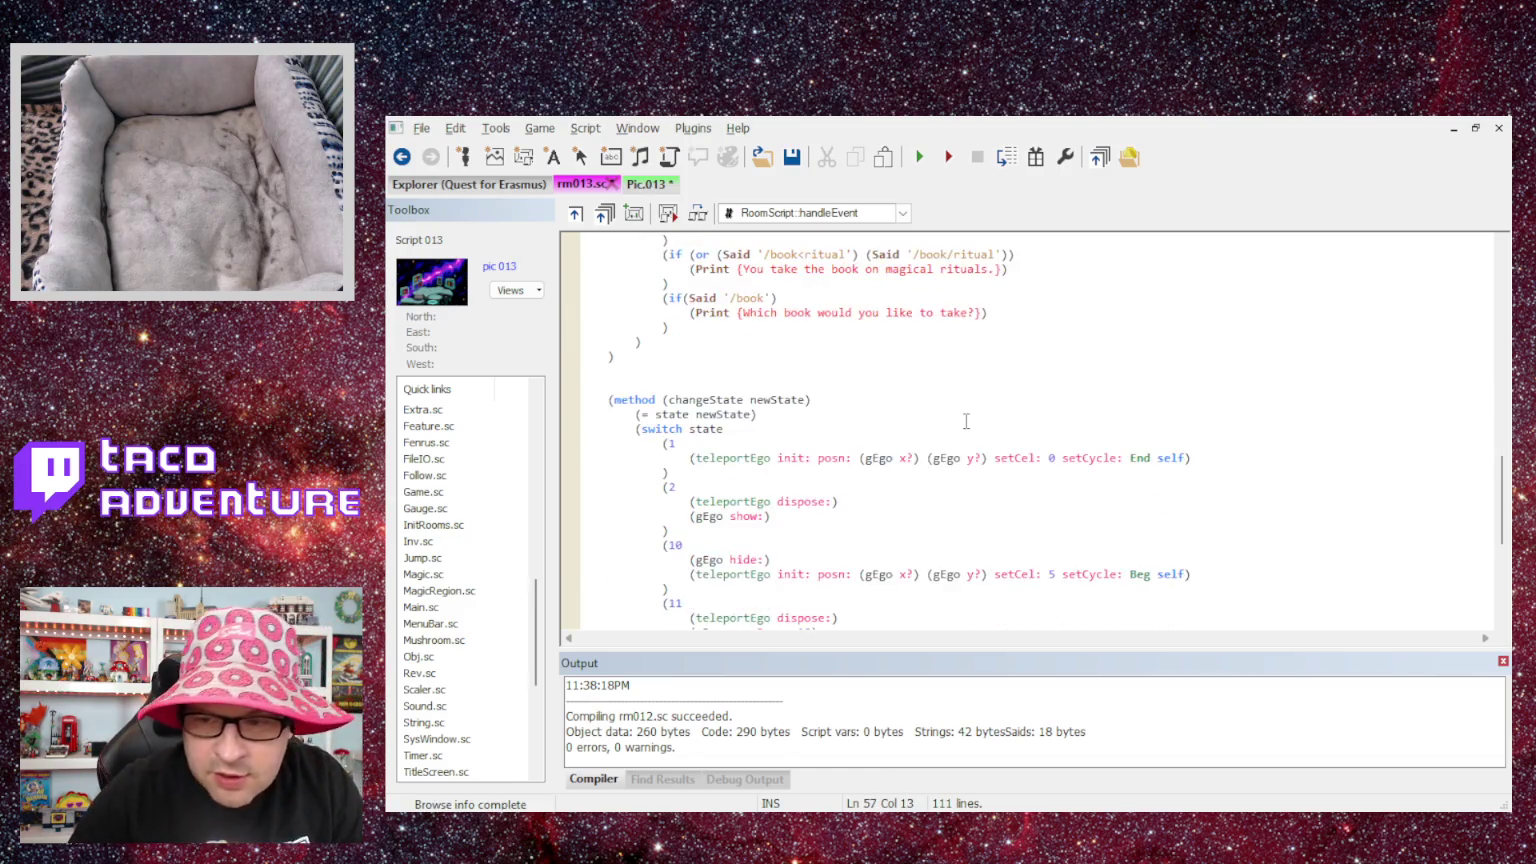
scroll(966, 421, "down", 10)
scroll(620, 372, "up", 1)
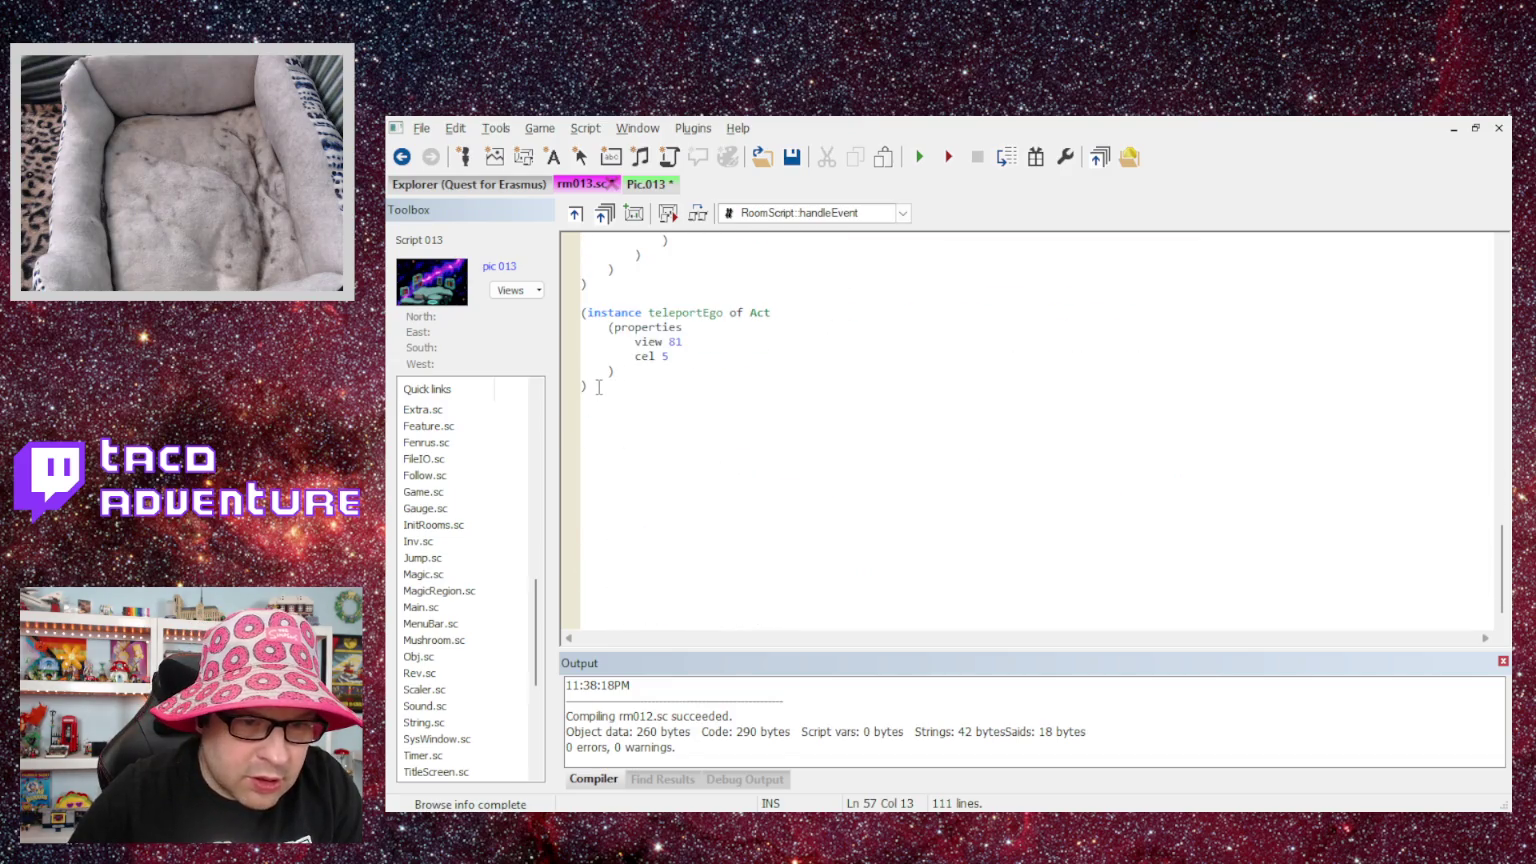
left_click(598, 387)
- Declare an 'instance OnScreen of Rect' with a properties block at the end of rm013.sc
type(")(")
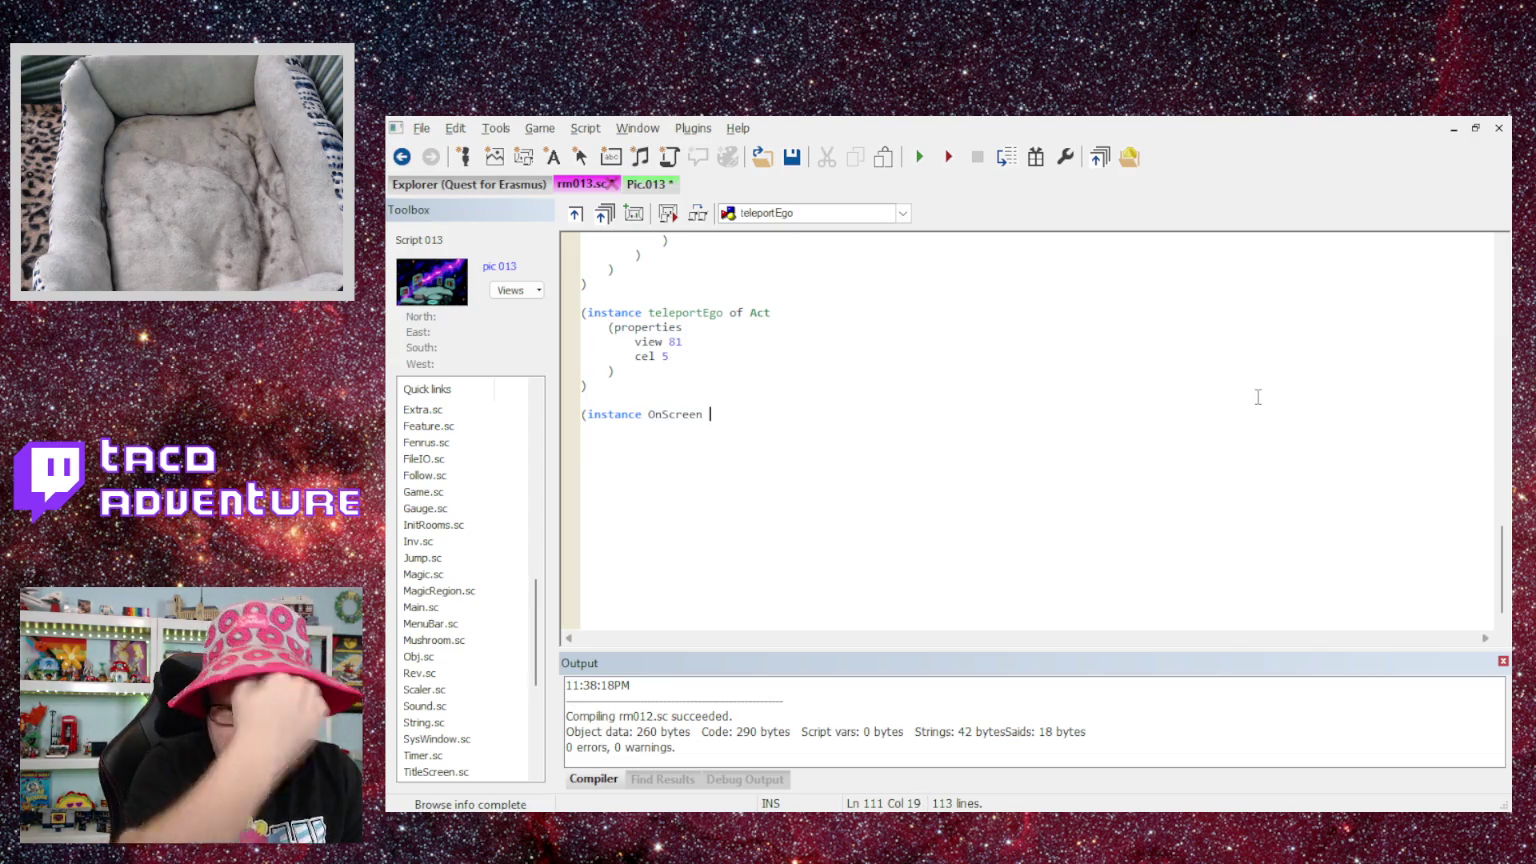
key("BackSpace")
type("of R")
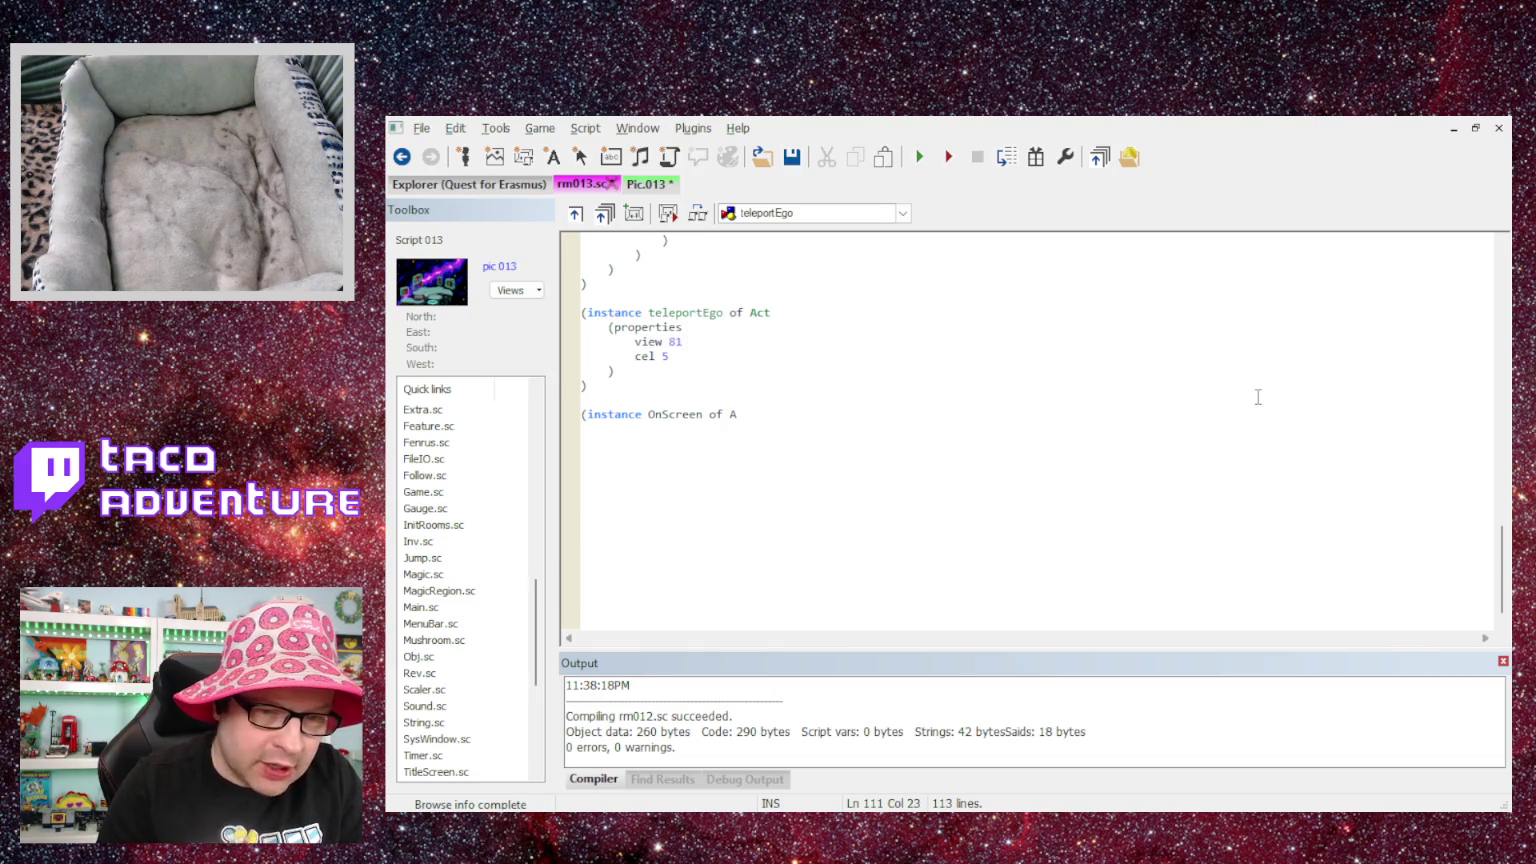
type("ect")
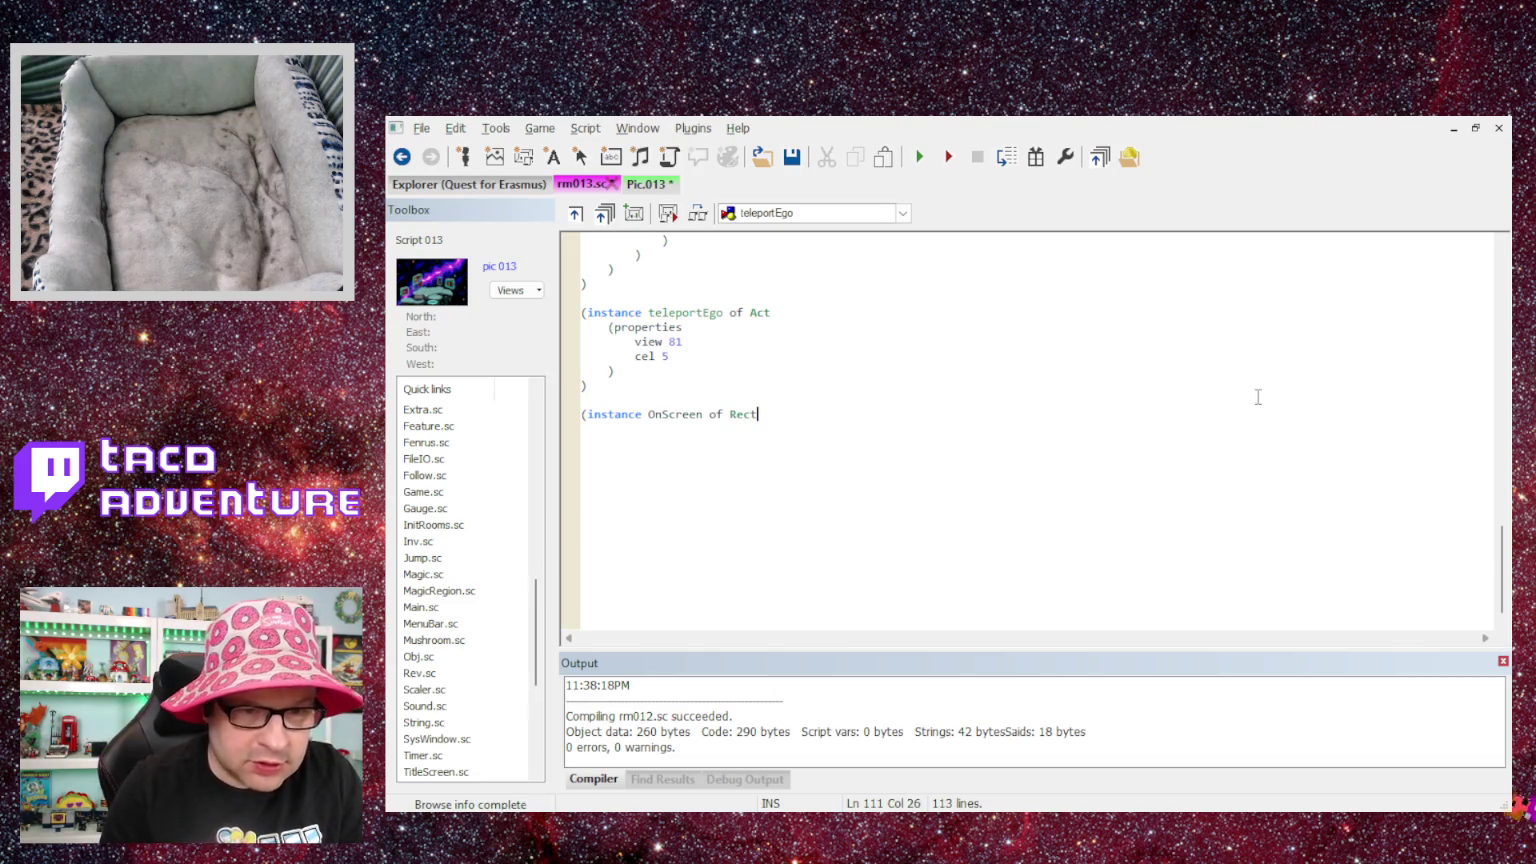
key("Return")
type(")")
key("BackSpace")
key("Tab")
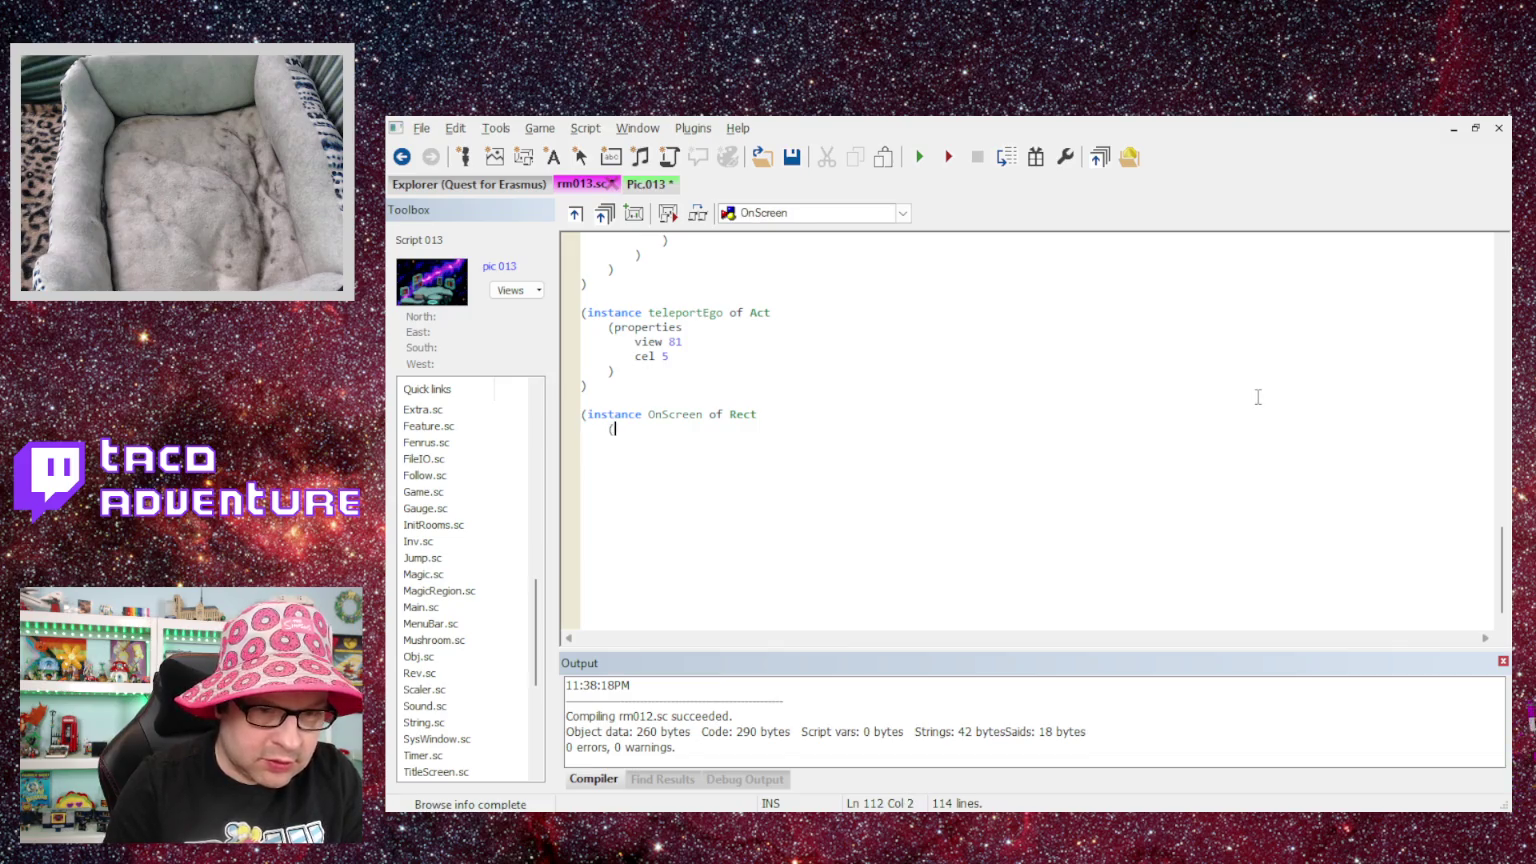
type("(properties")
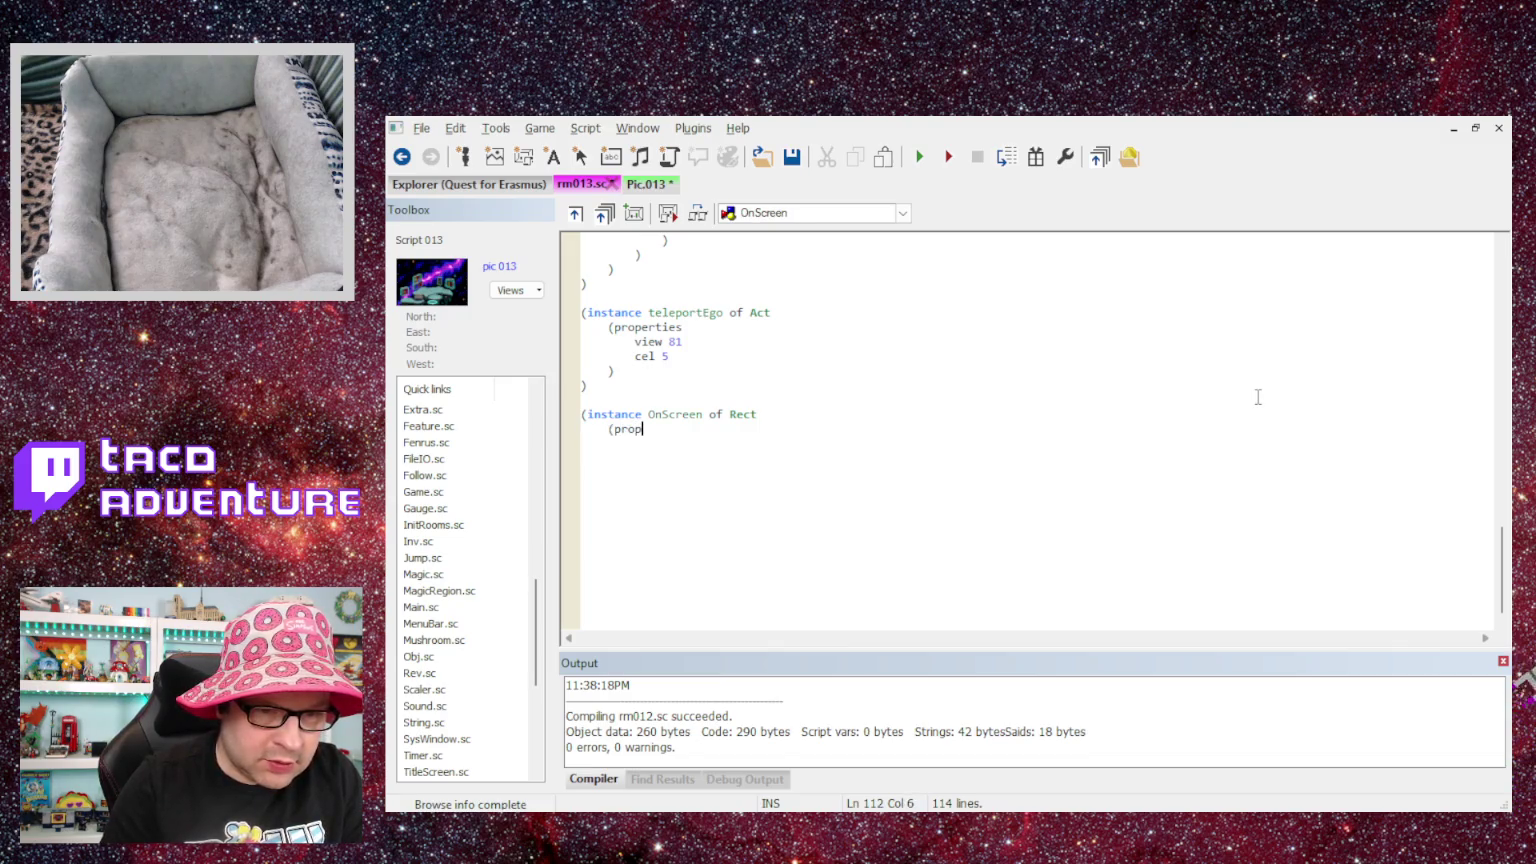
- Add the properties nsTop 0, nsLeft 319 and nsBottom
key("Return")
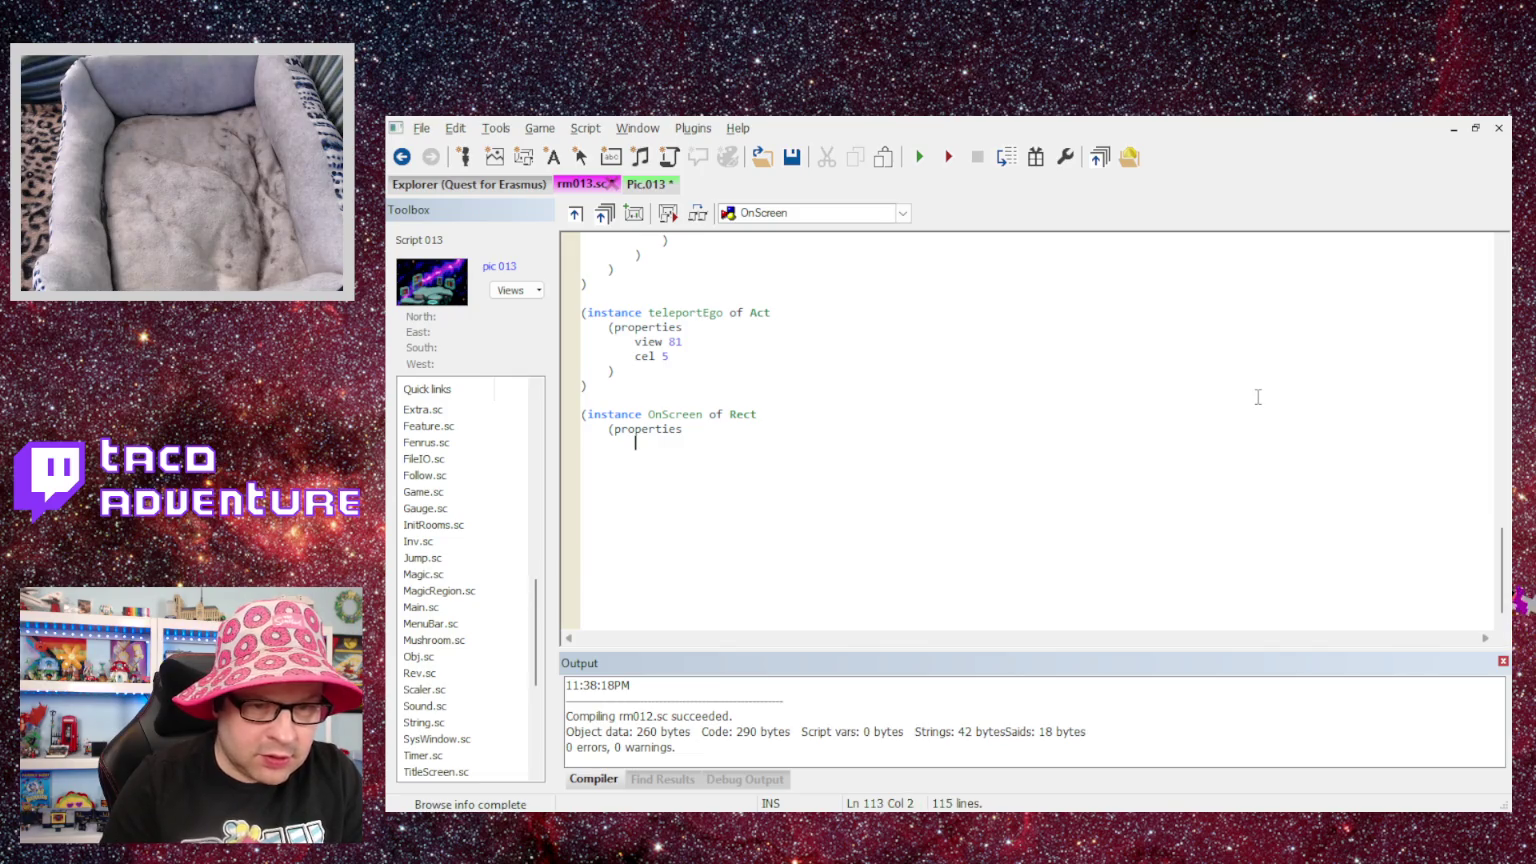
type("ns")
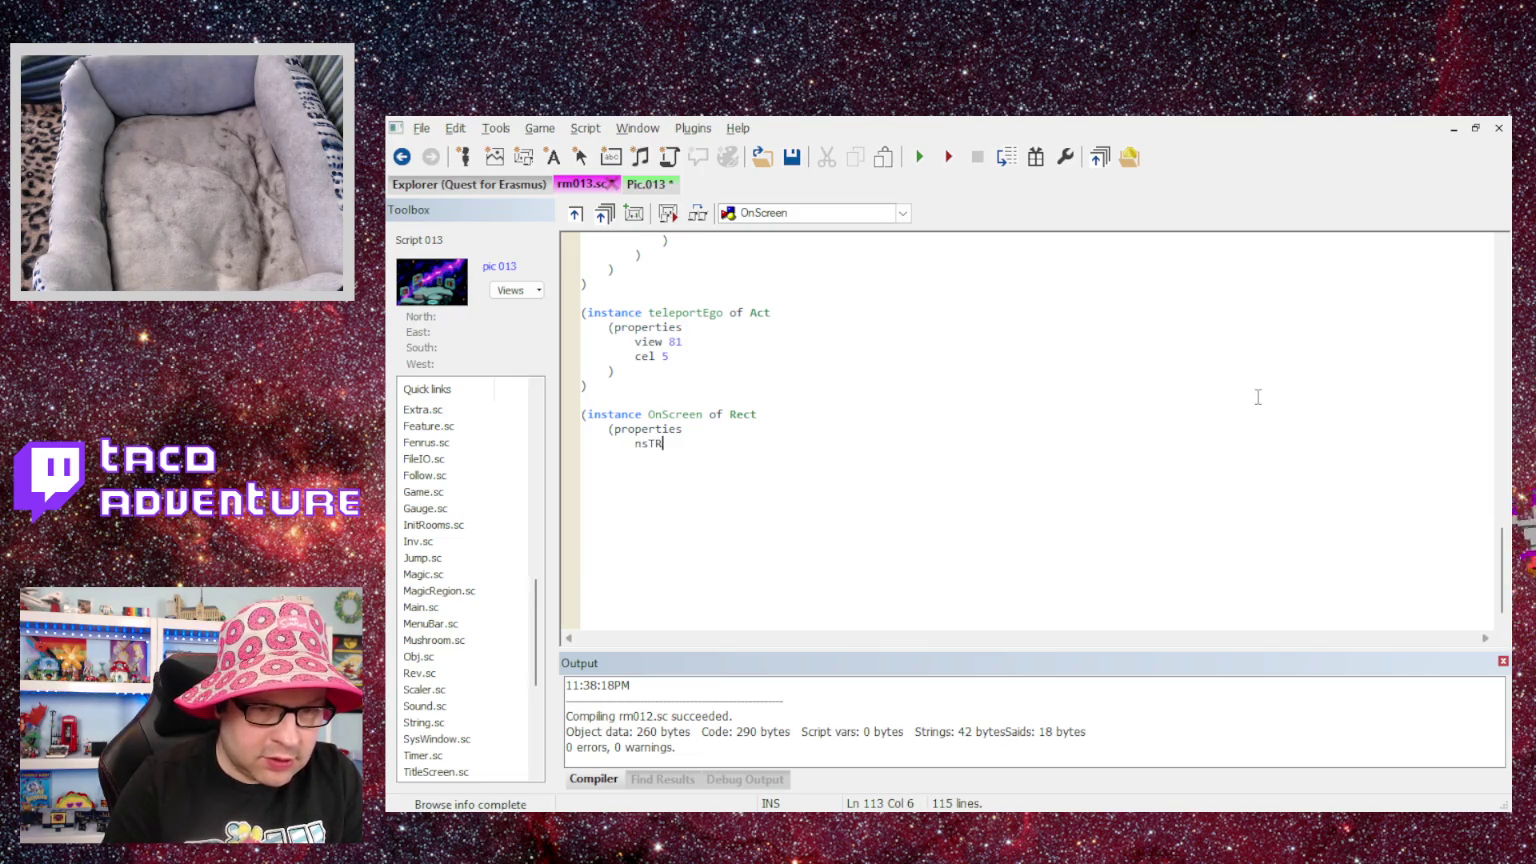
type("Top 0")
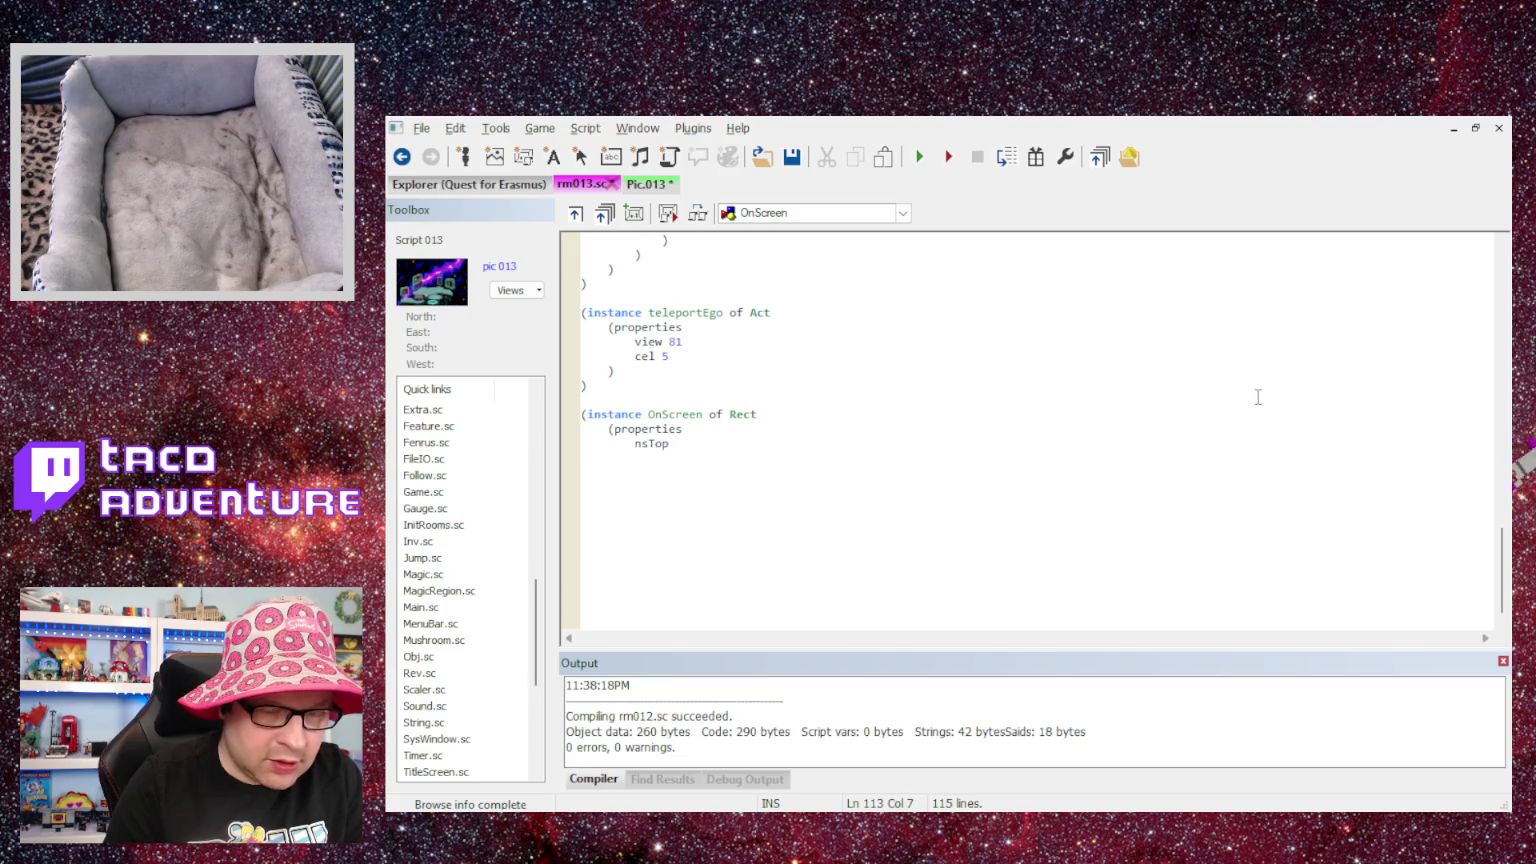
key("Return")
type("ns")
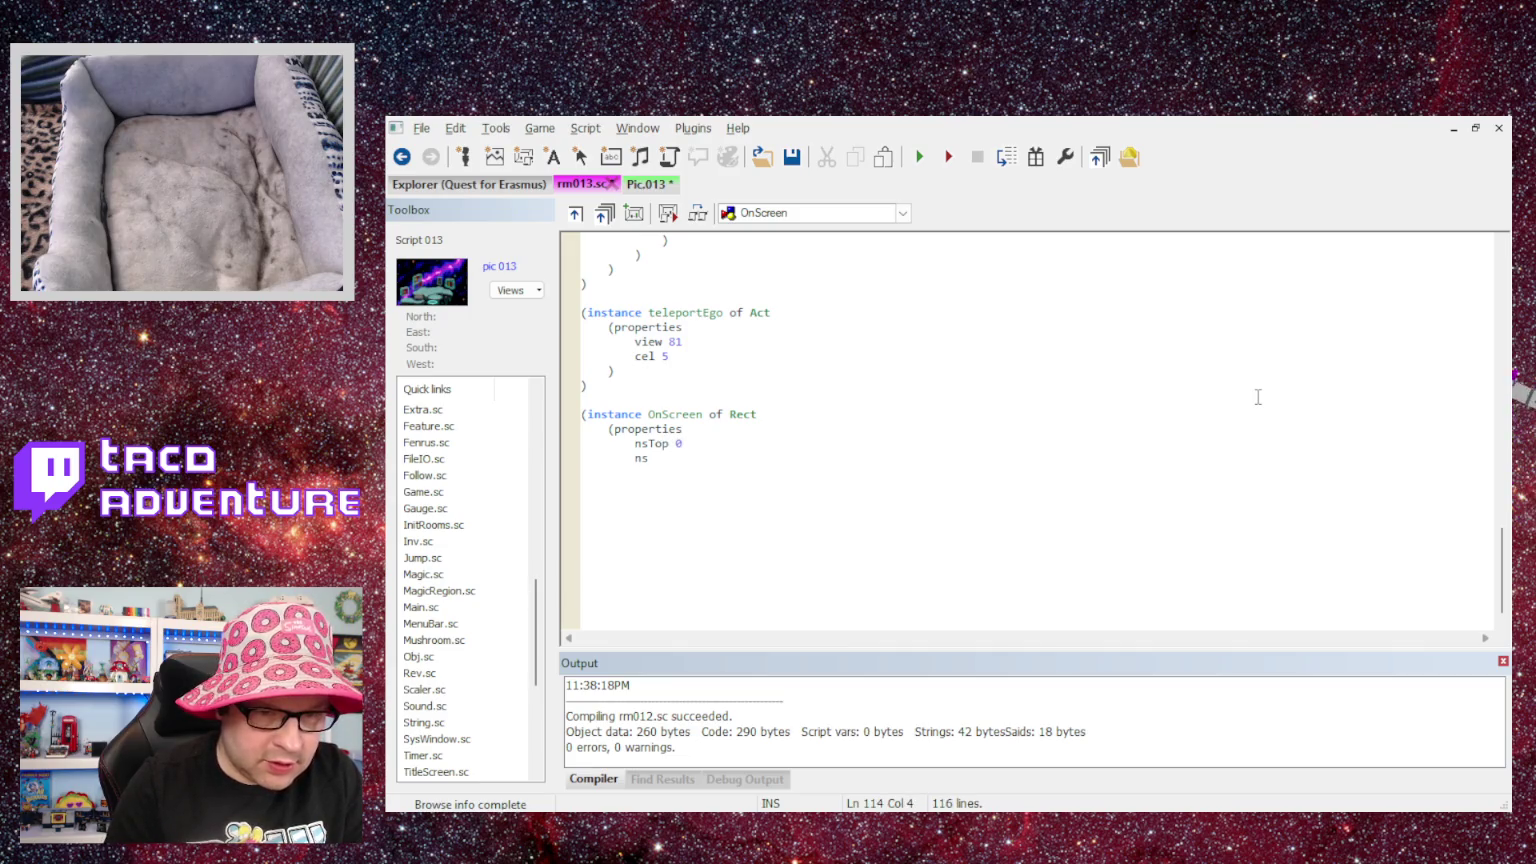
type("Left ")
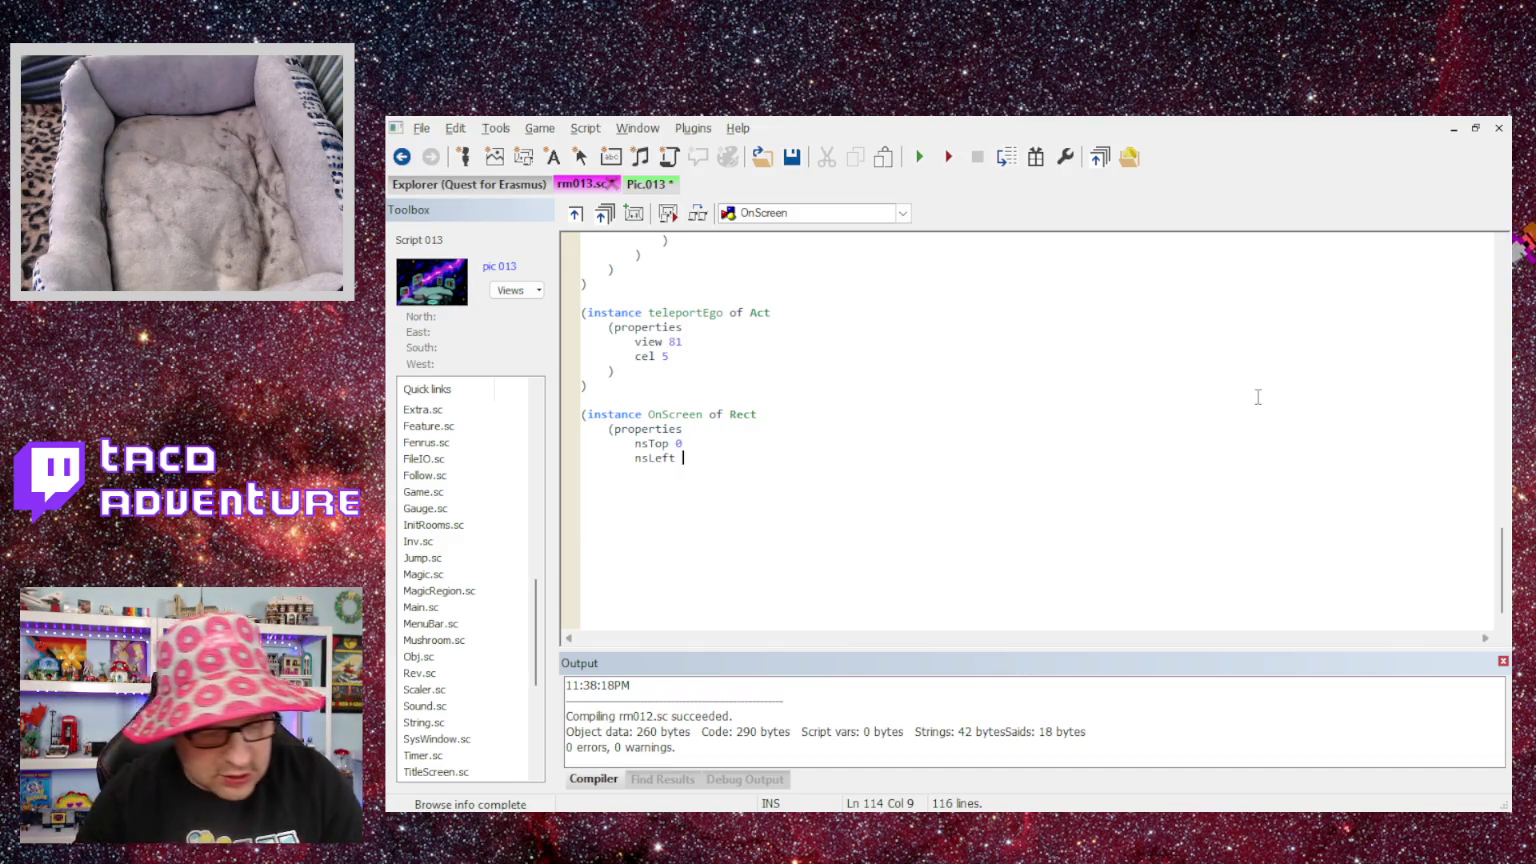
type("31")
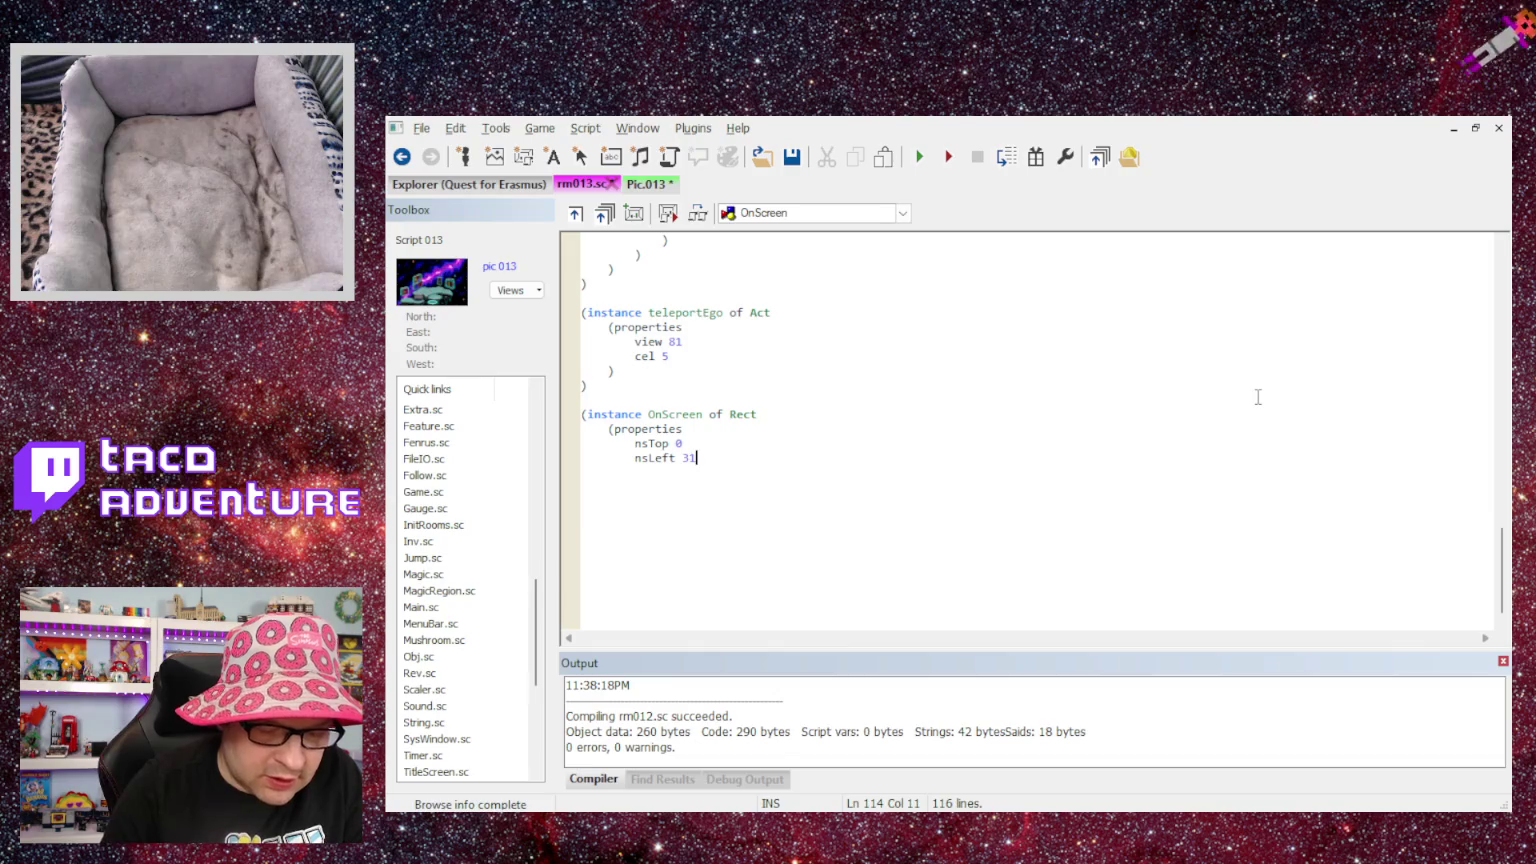
type("9")
key("Return")
type("ns")
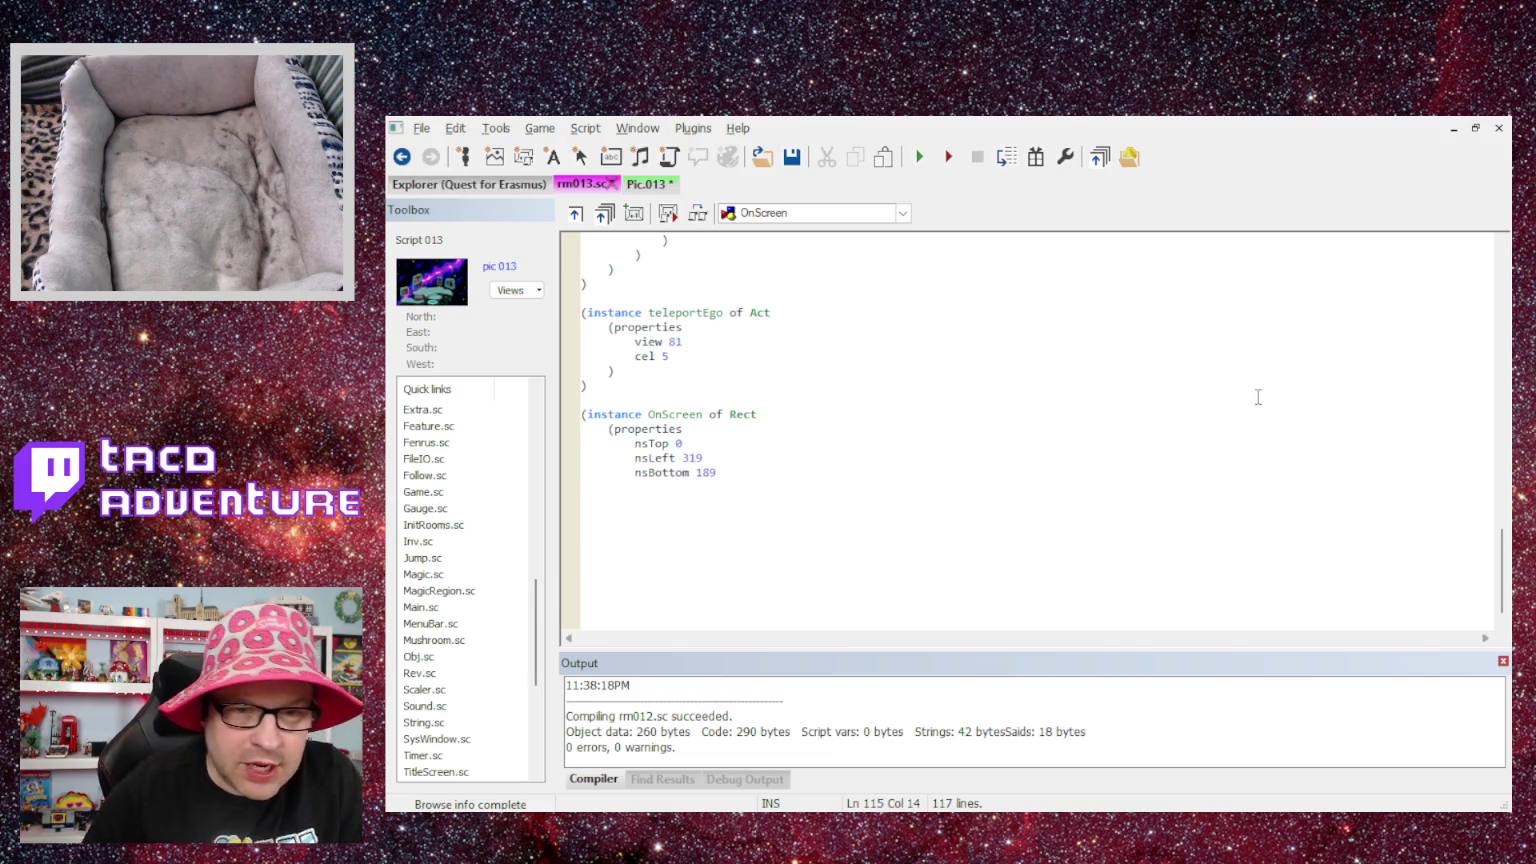
- Check the room picture for screen coordinates, then return to rm013.sc
left_click(667, 183)
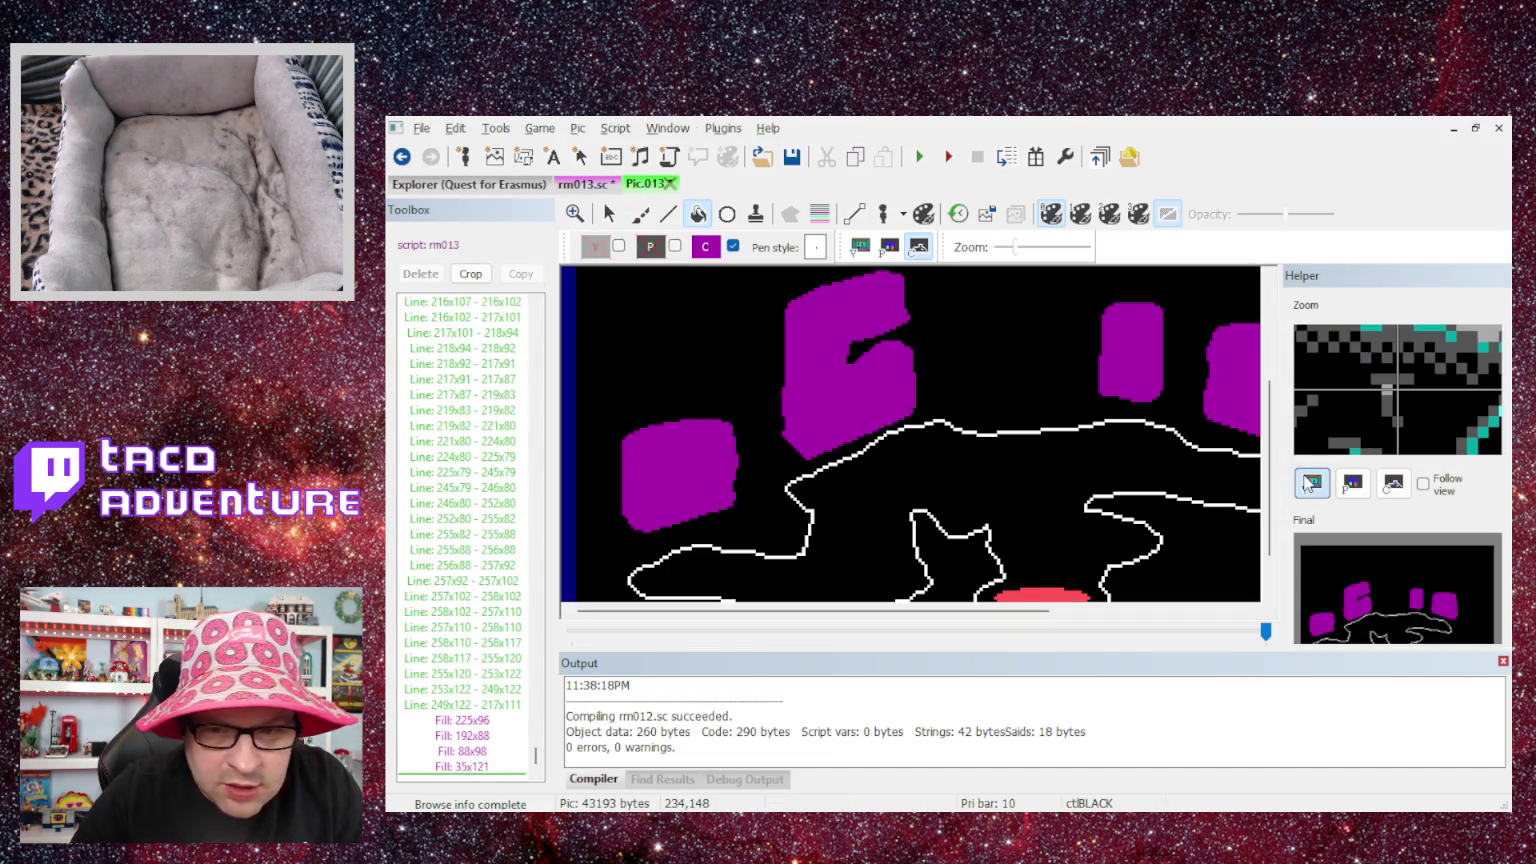
scroll(989, 585, "down", 2)
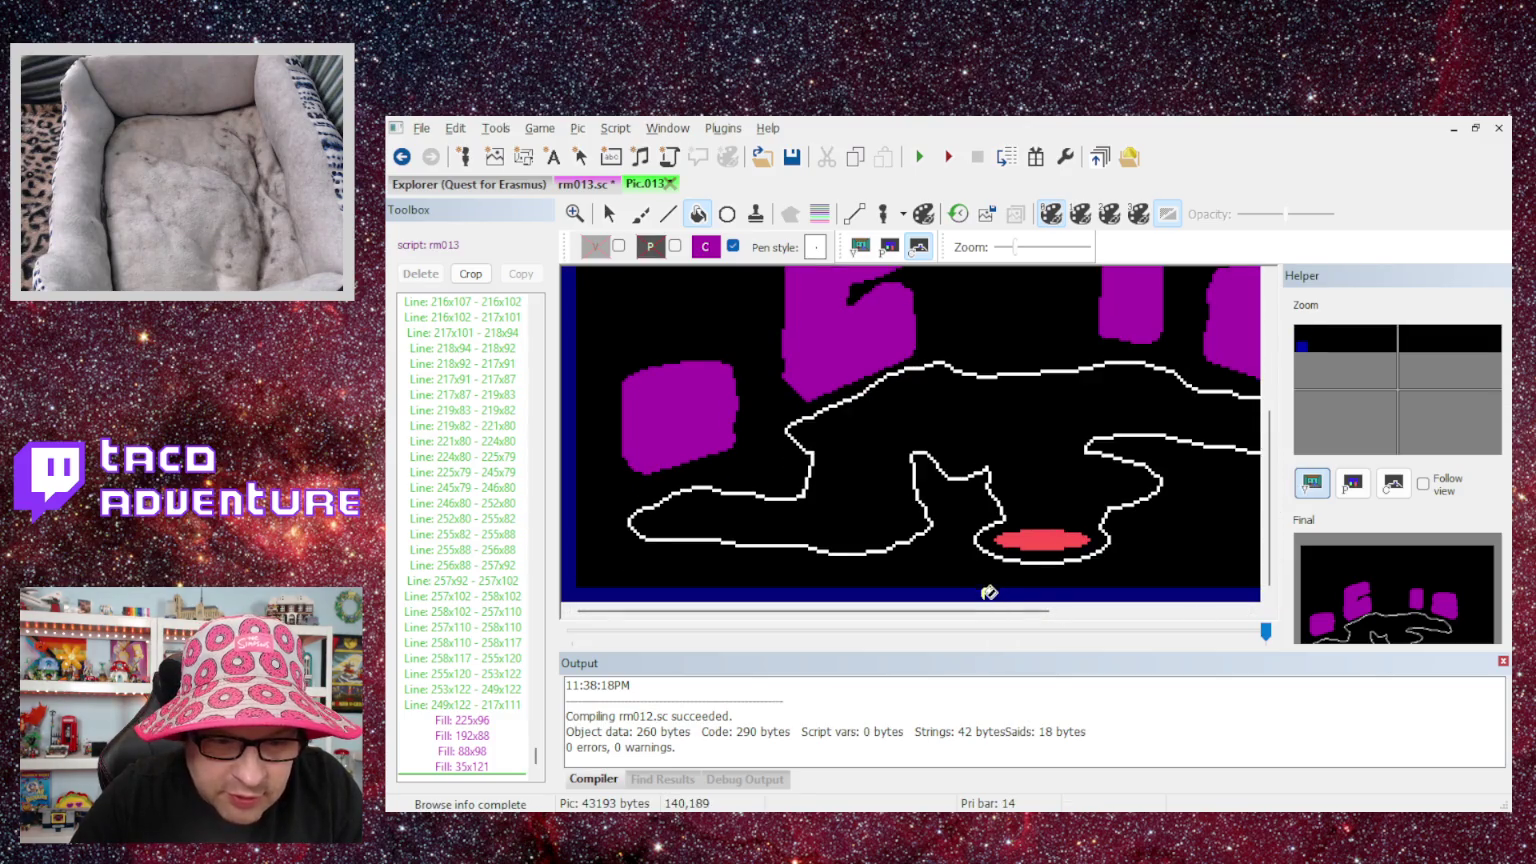
left_click(582, 190)
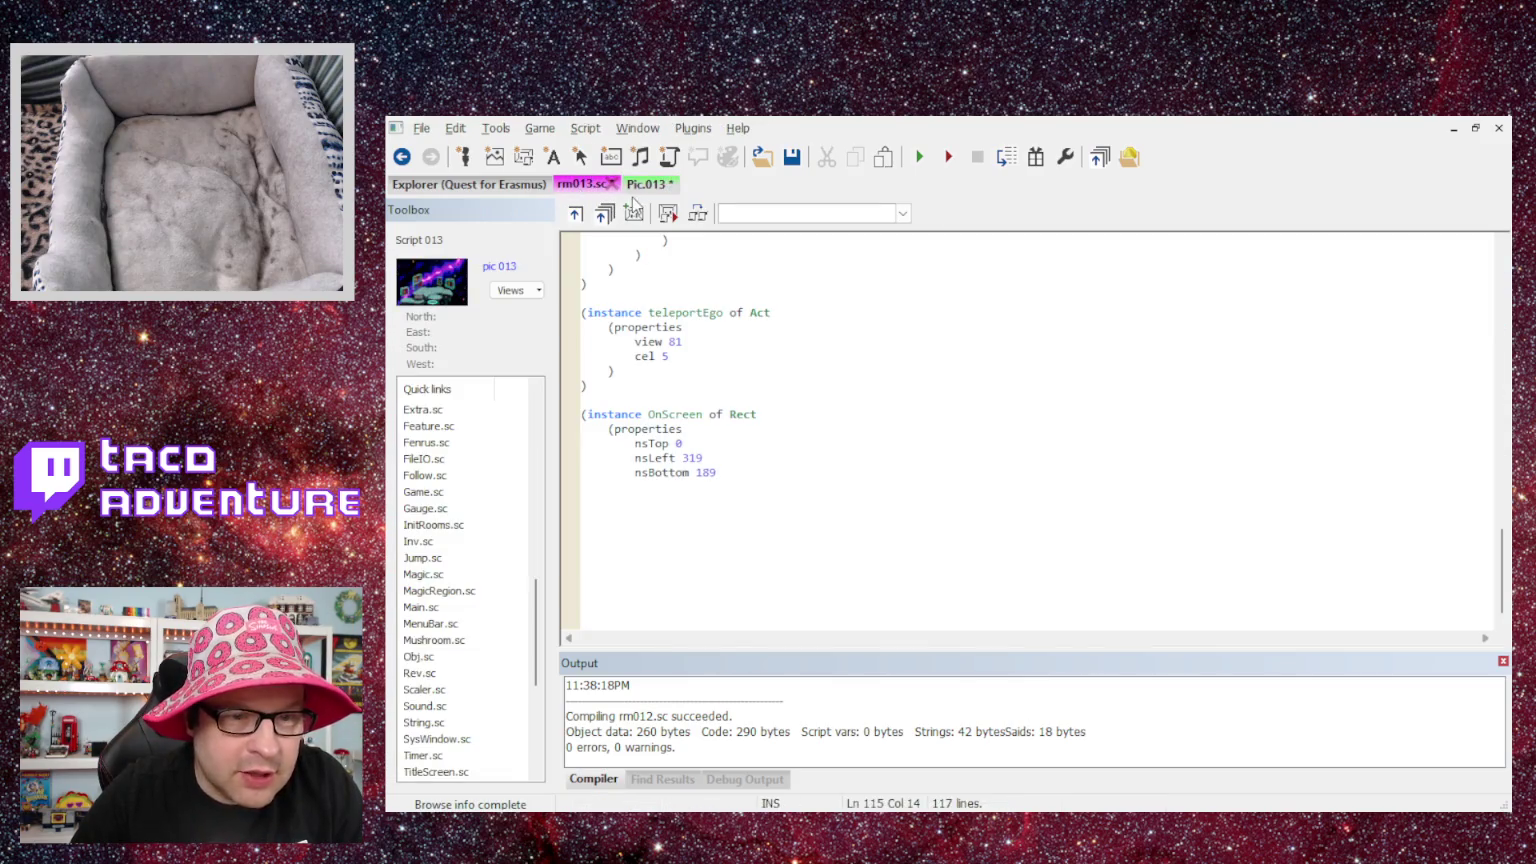
- Change nsLeft to 0, add nsRight 319 and control ctlPURPLE, and close the instance
key("Return")
type("L")
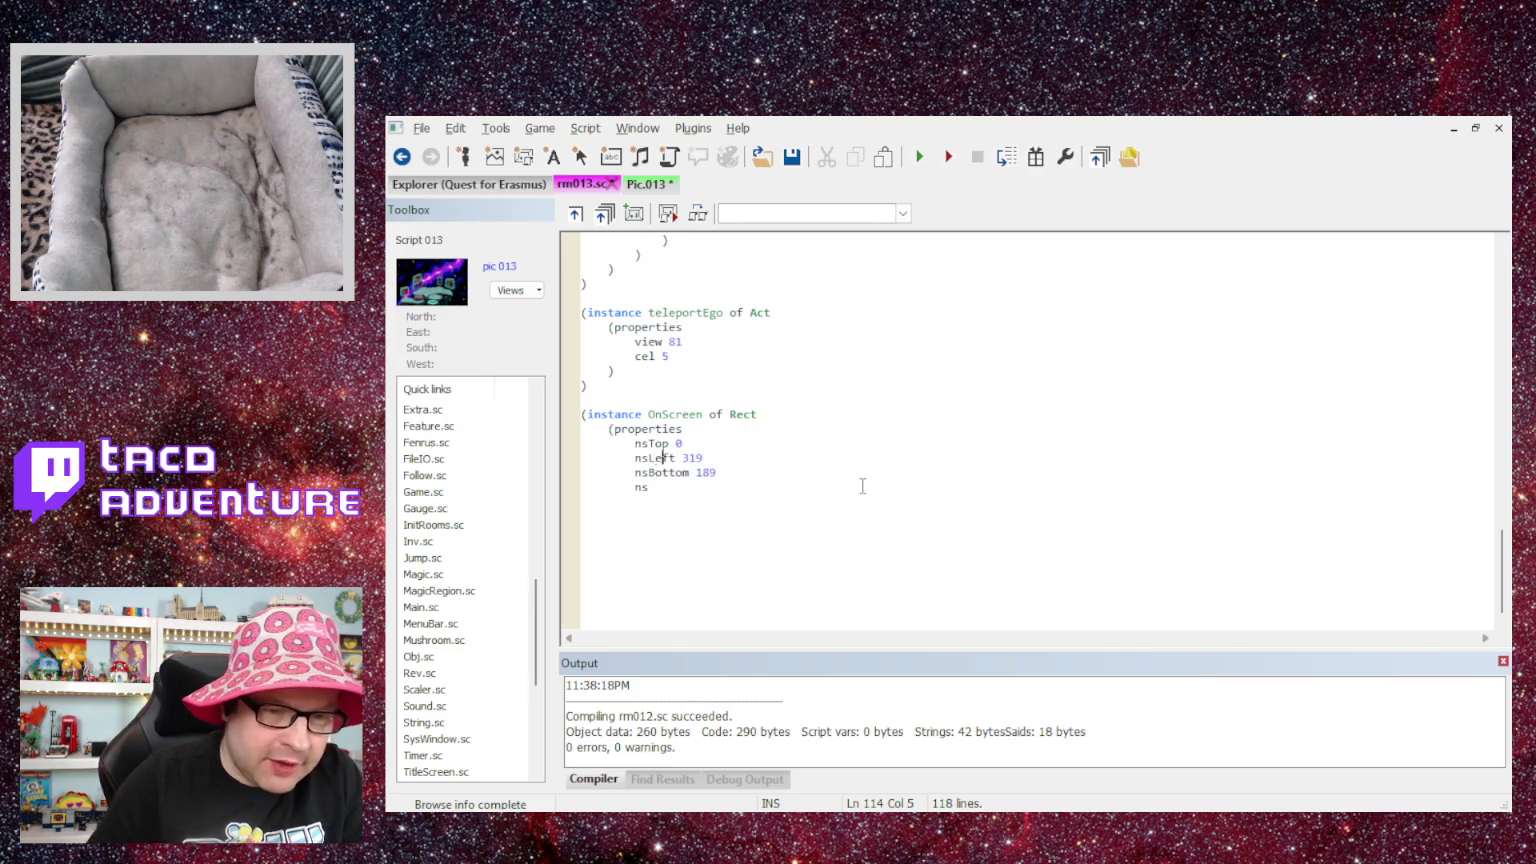
key("Delete")
key("Delete")
key("Delete")
type("0")
key("Down")
key("Down")
key("Down")
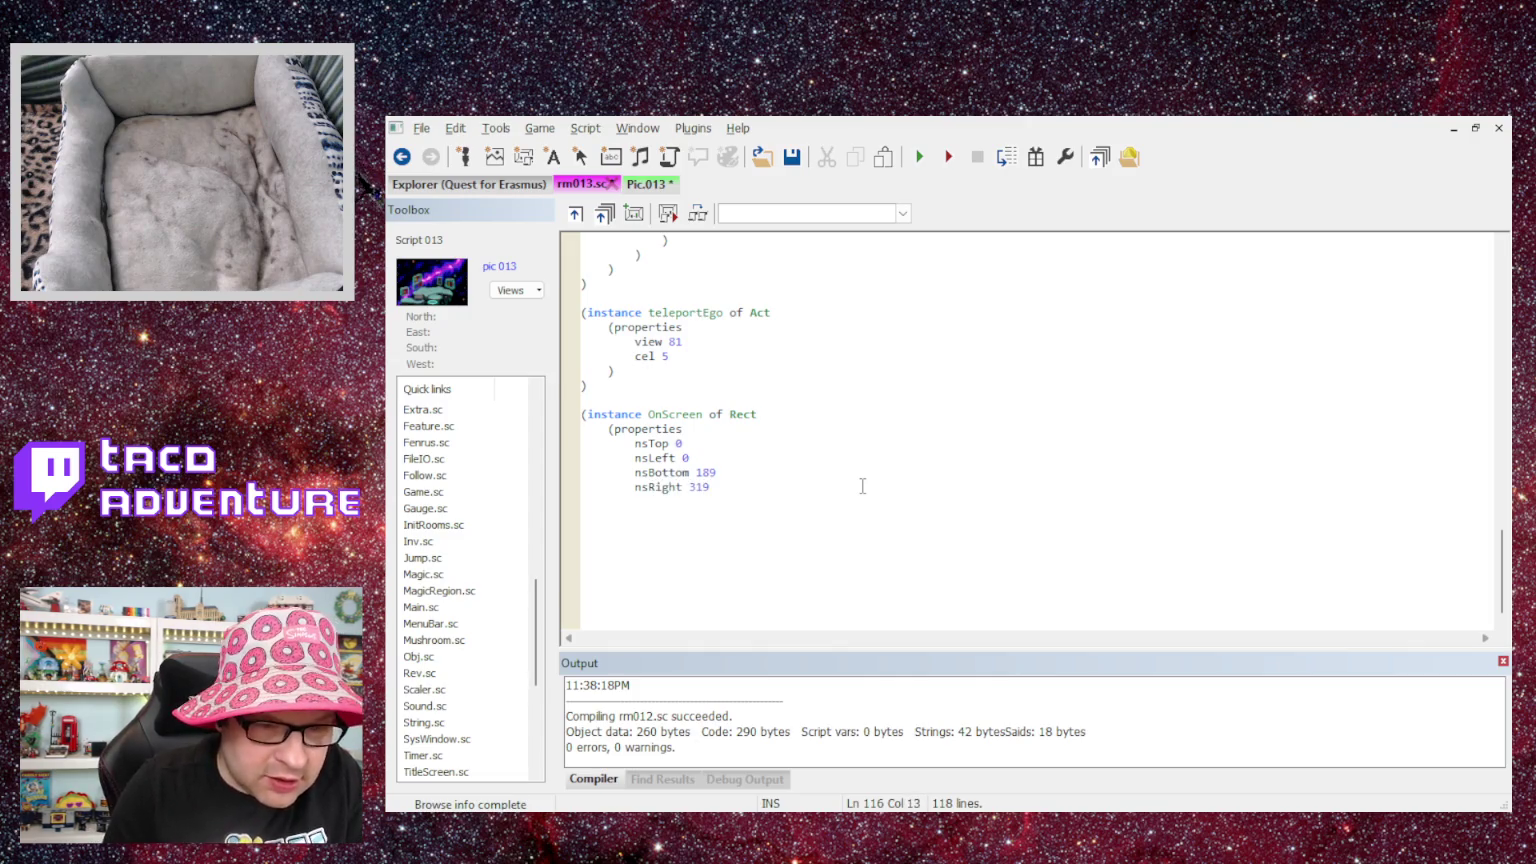
key("Return")
type("control ctlPURPLE")
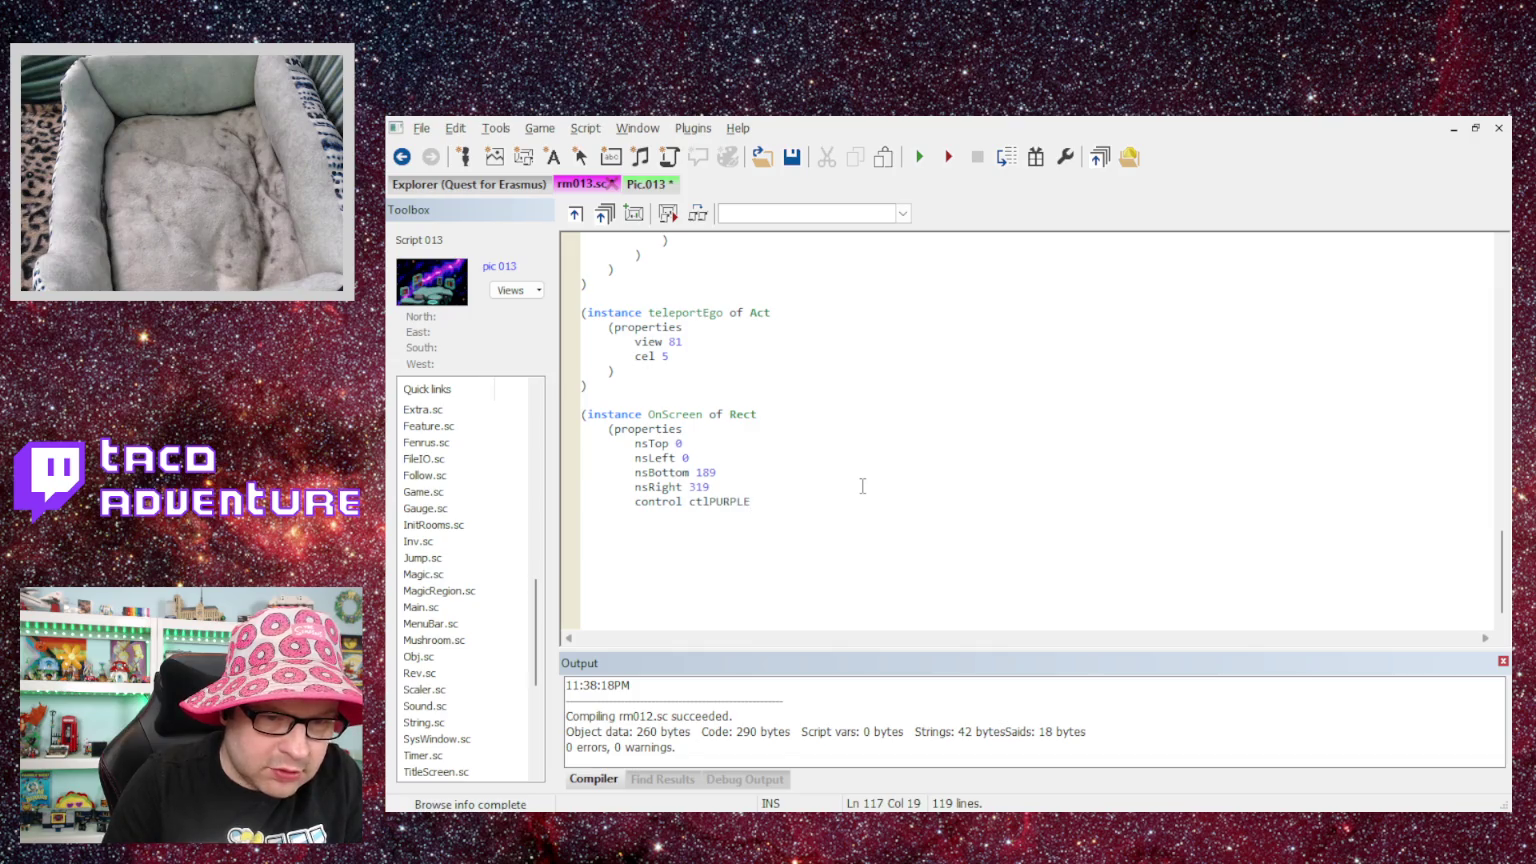
type(")")
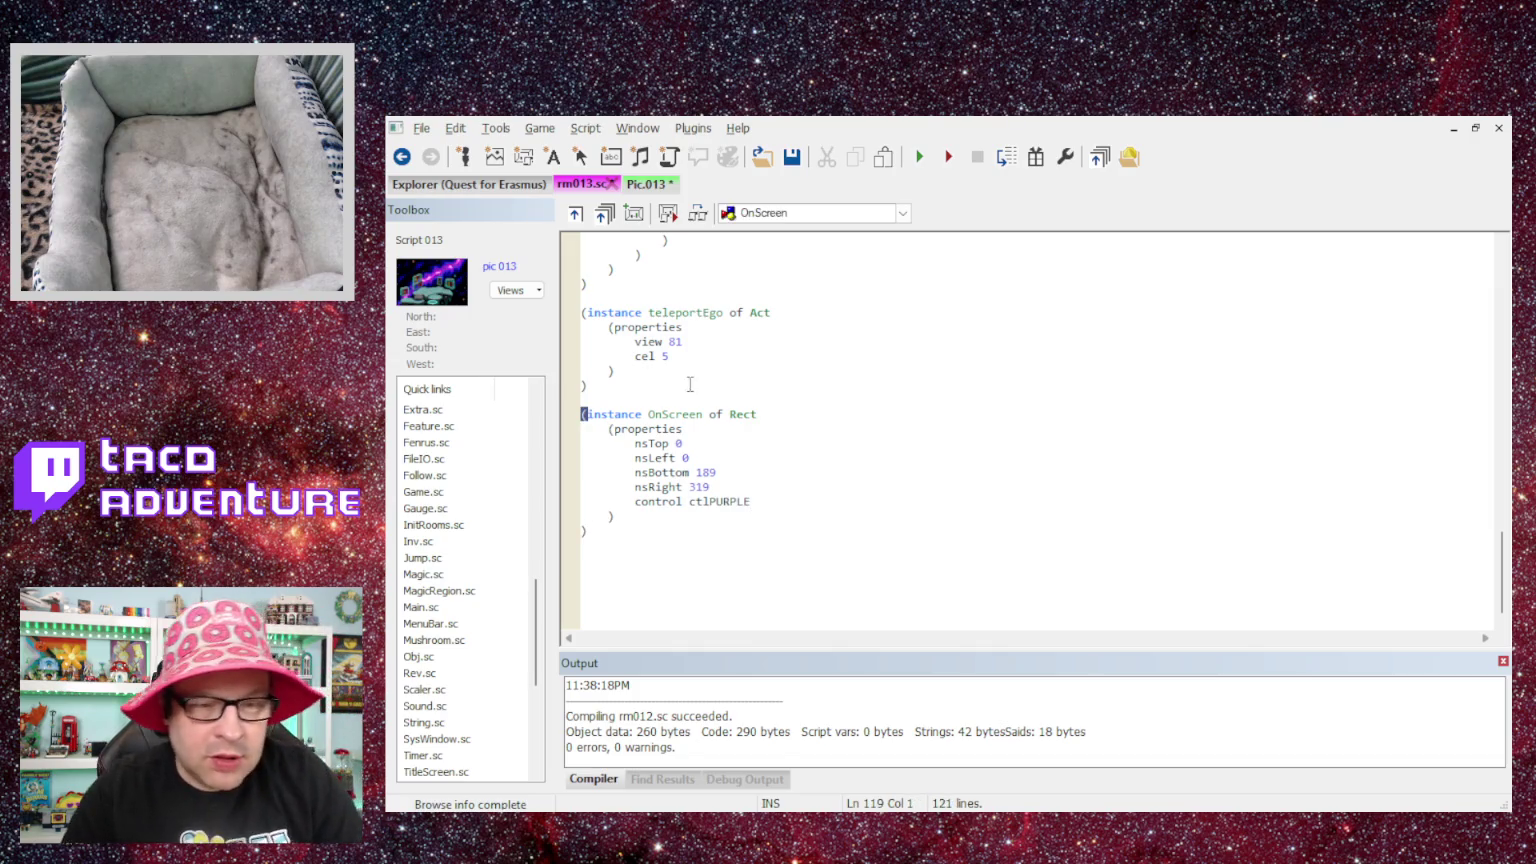
- Rename the OnScreen instance to OnShelf
double_click(655, 412)
scroll(965, 455, "up", 15)
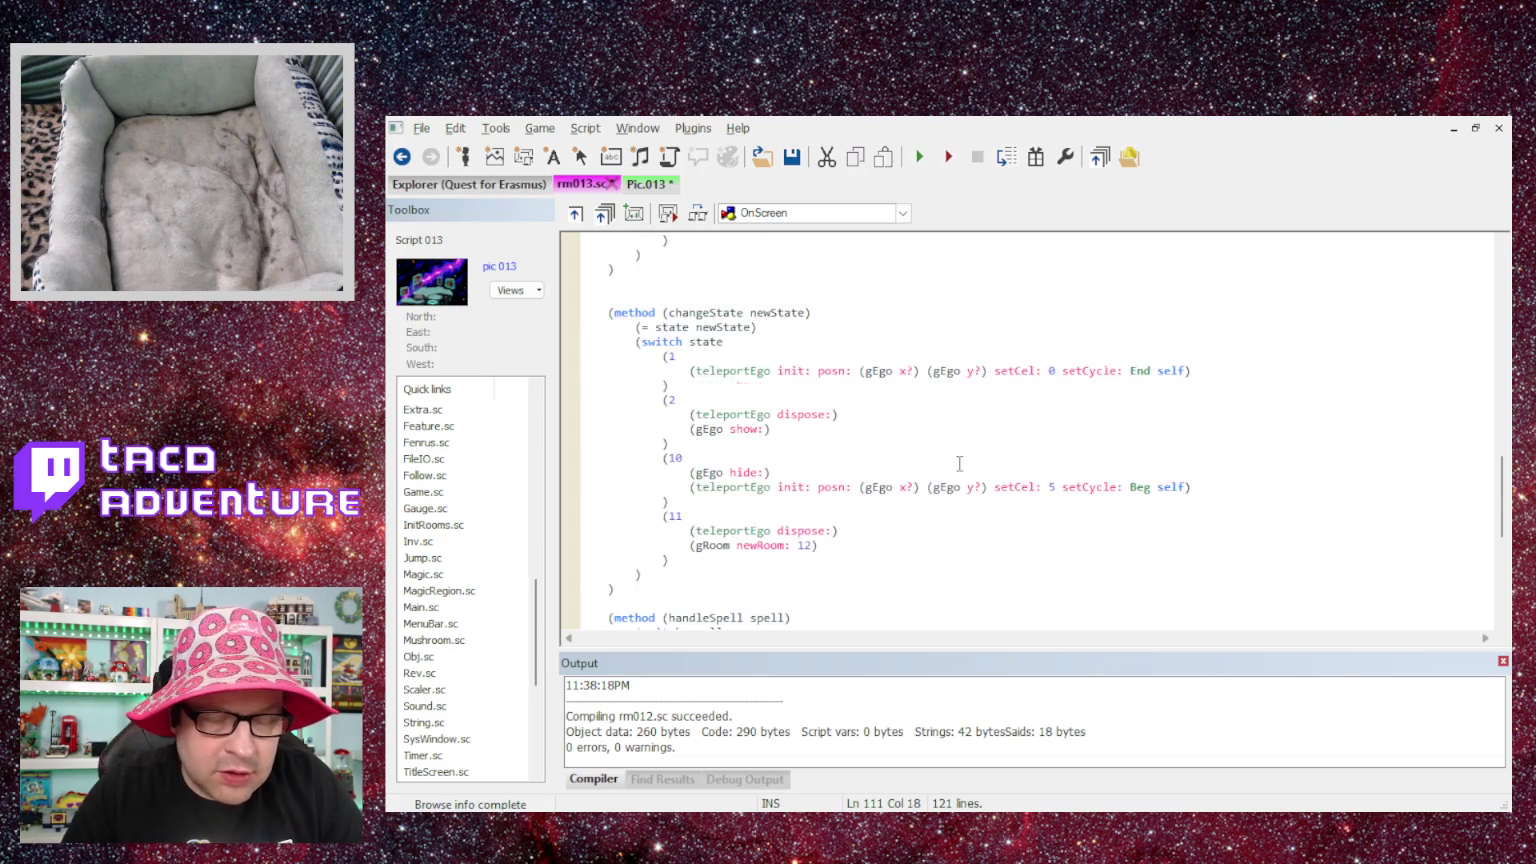
scroll(959, 463, "down", 15)
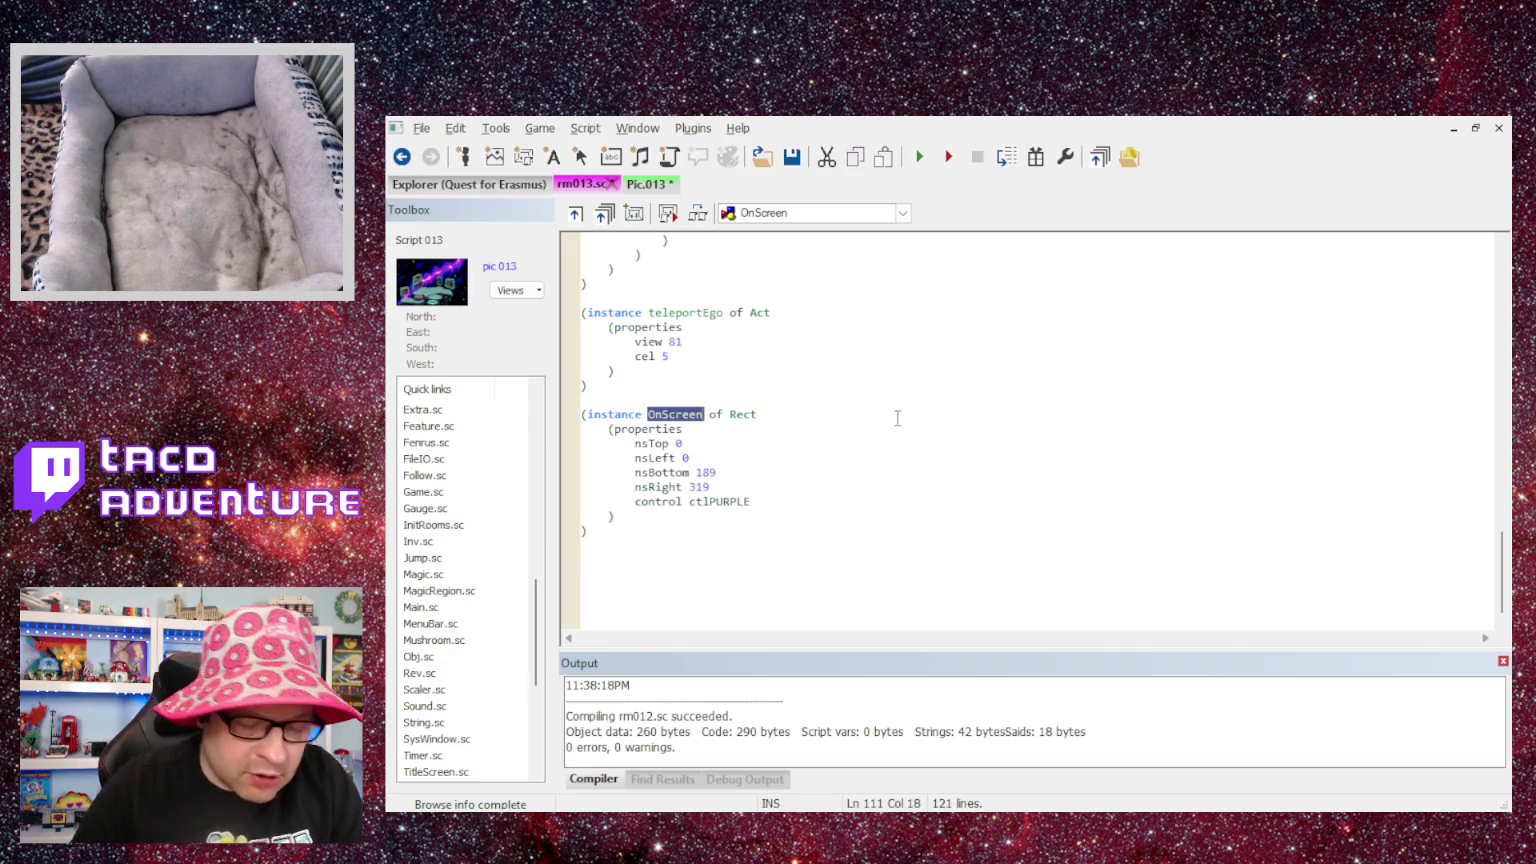
type("On")
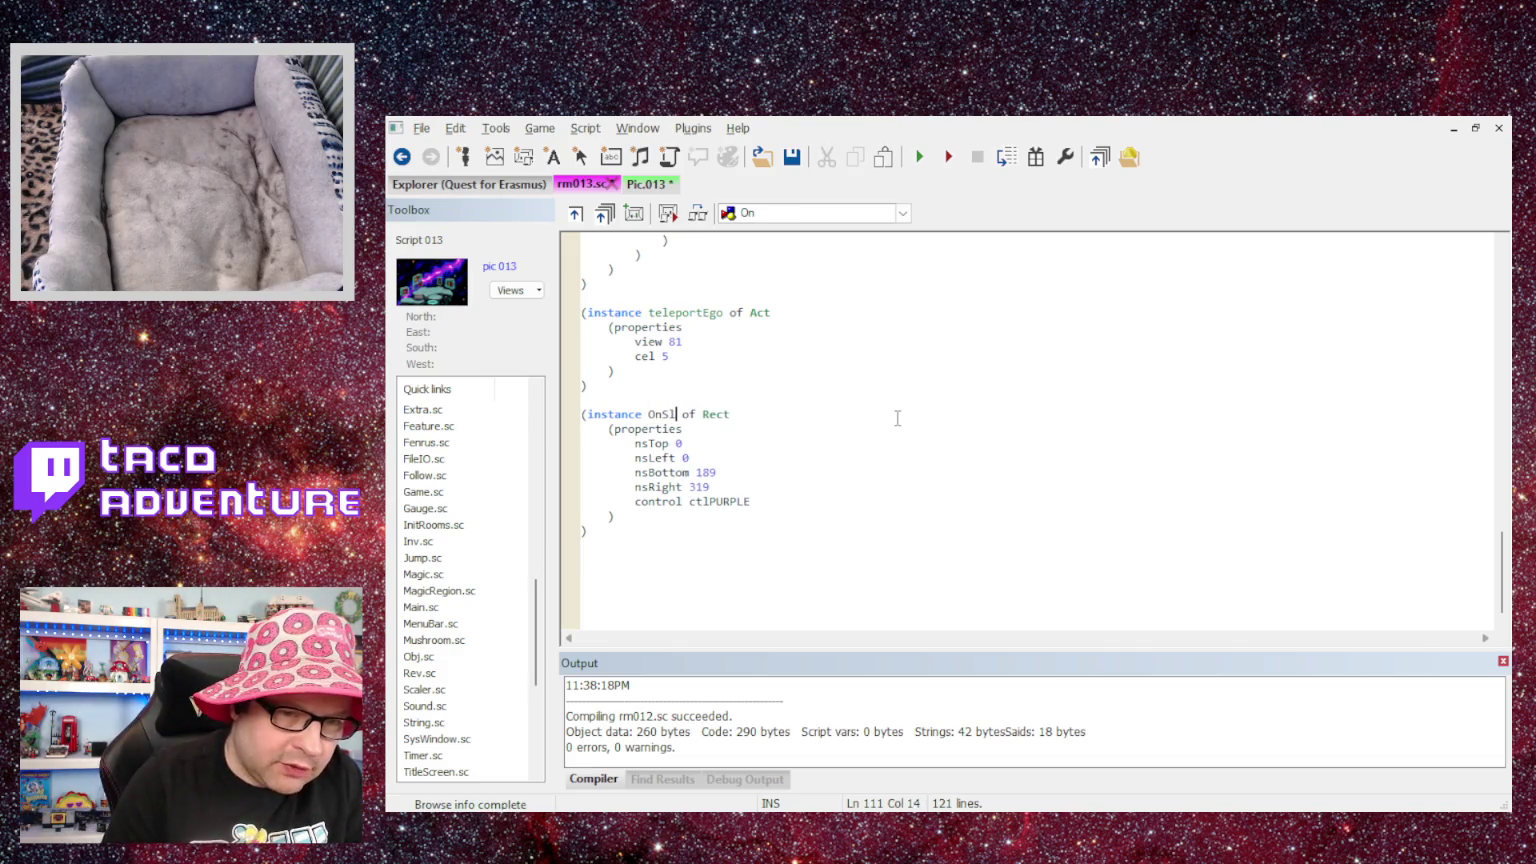
type("Shelf")
- Make the look/shelf,book test an 'or' with MouseRightClick OnShelf pEvent
scroll(845, 426, "up", 3)
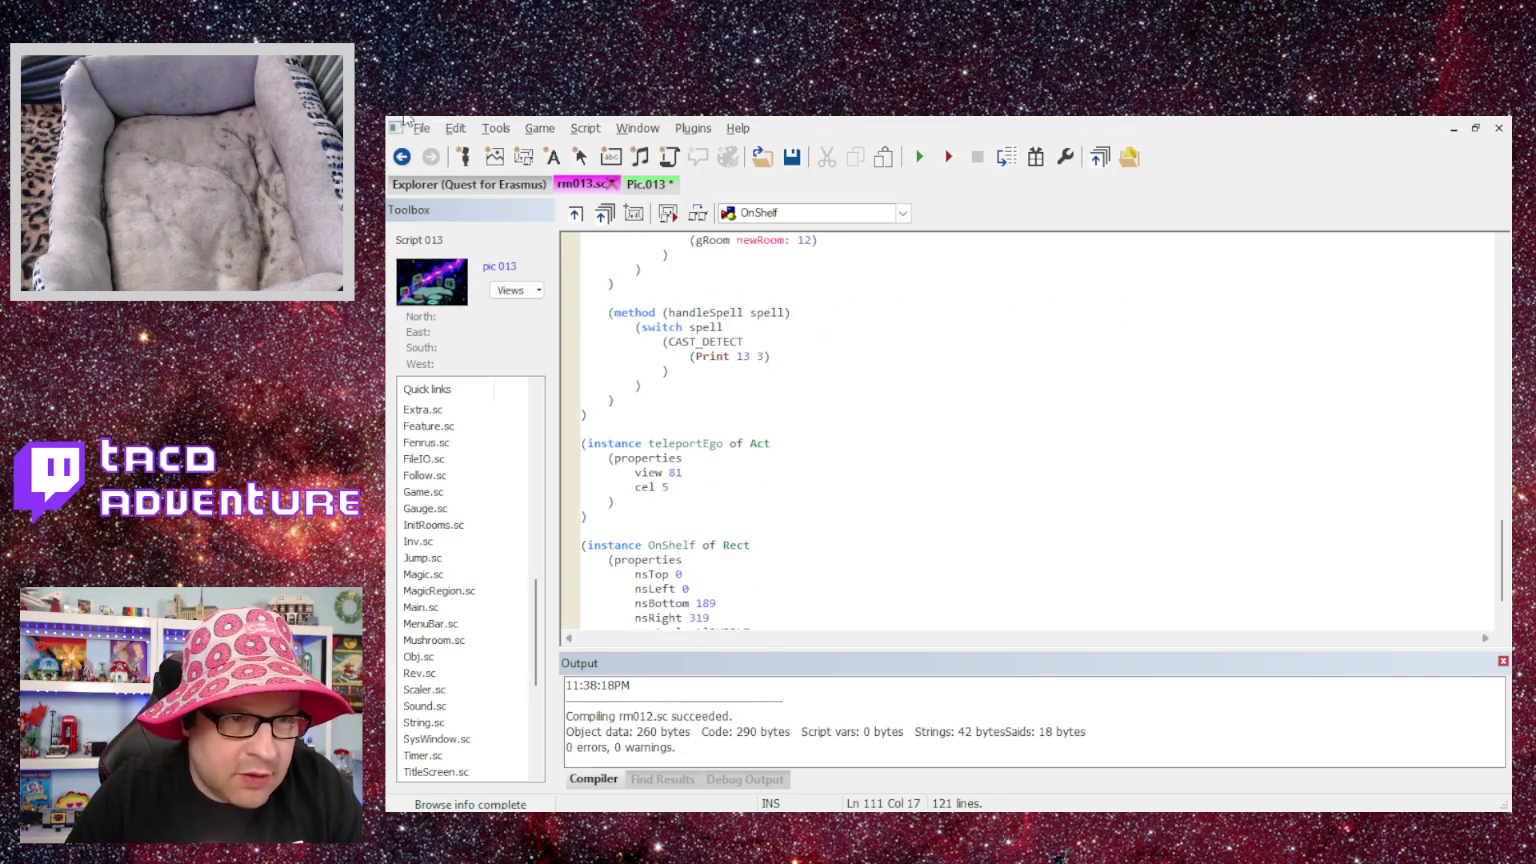
scroll(842, 446, "up", 15)
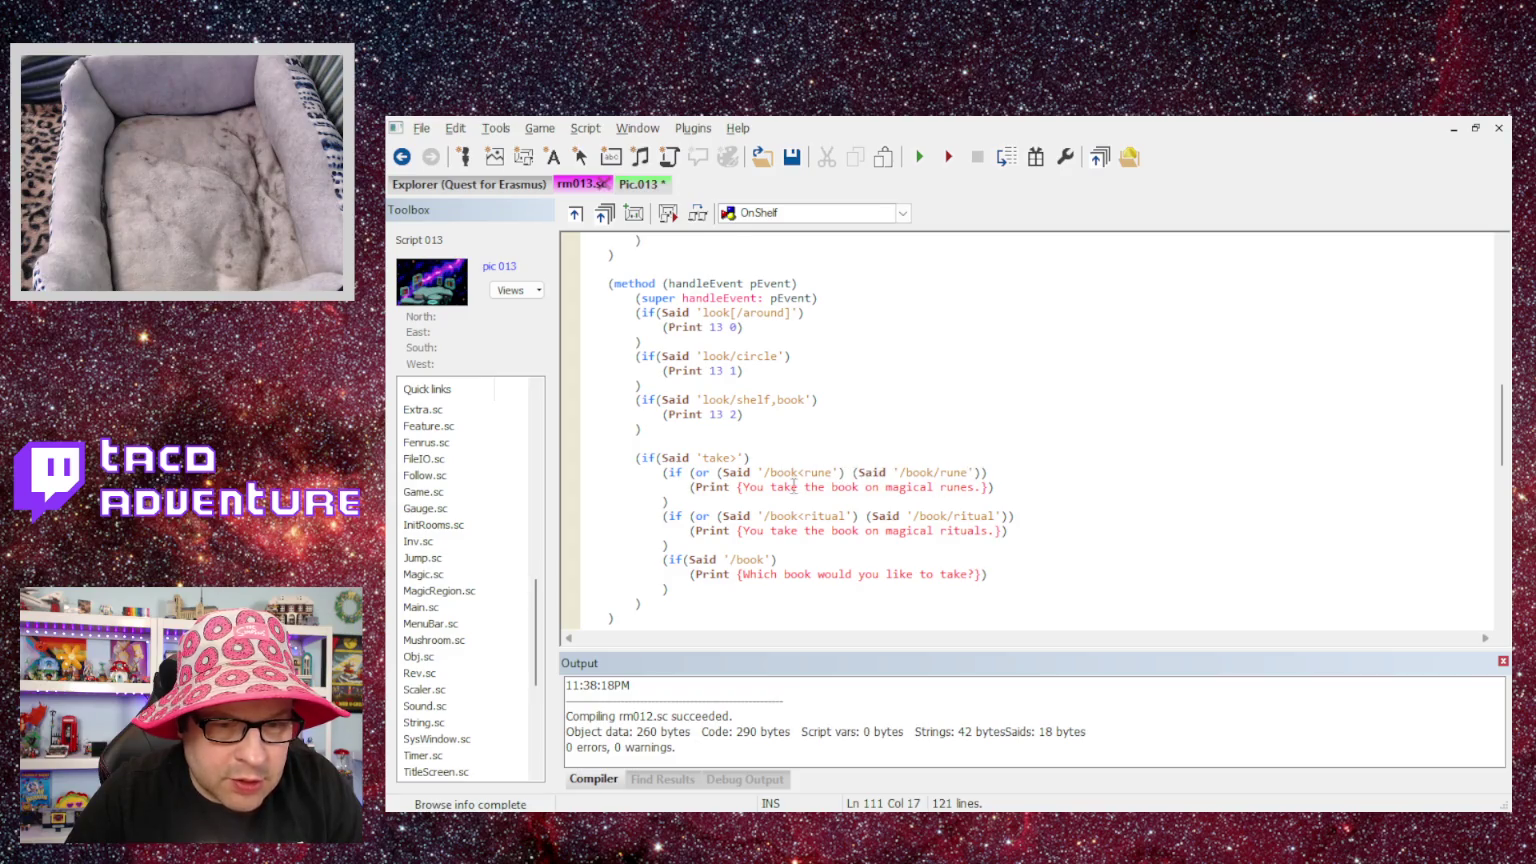
scroll(793, 486, "up", 1)
left_click(660, 399)
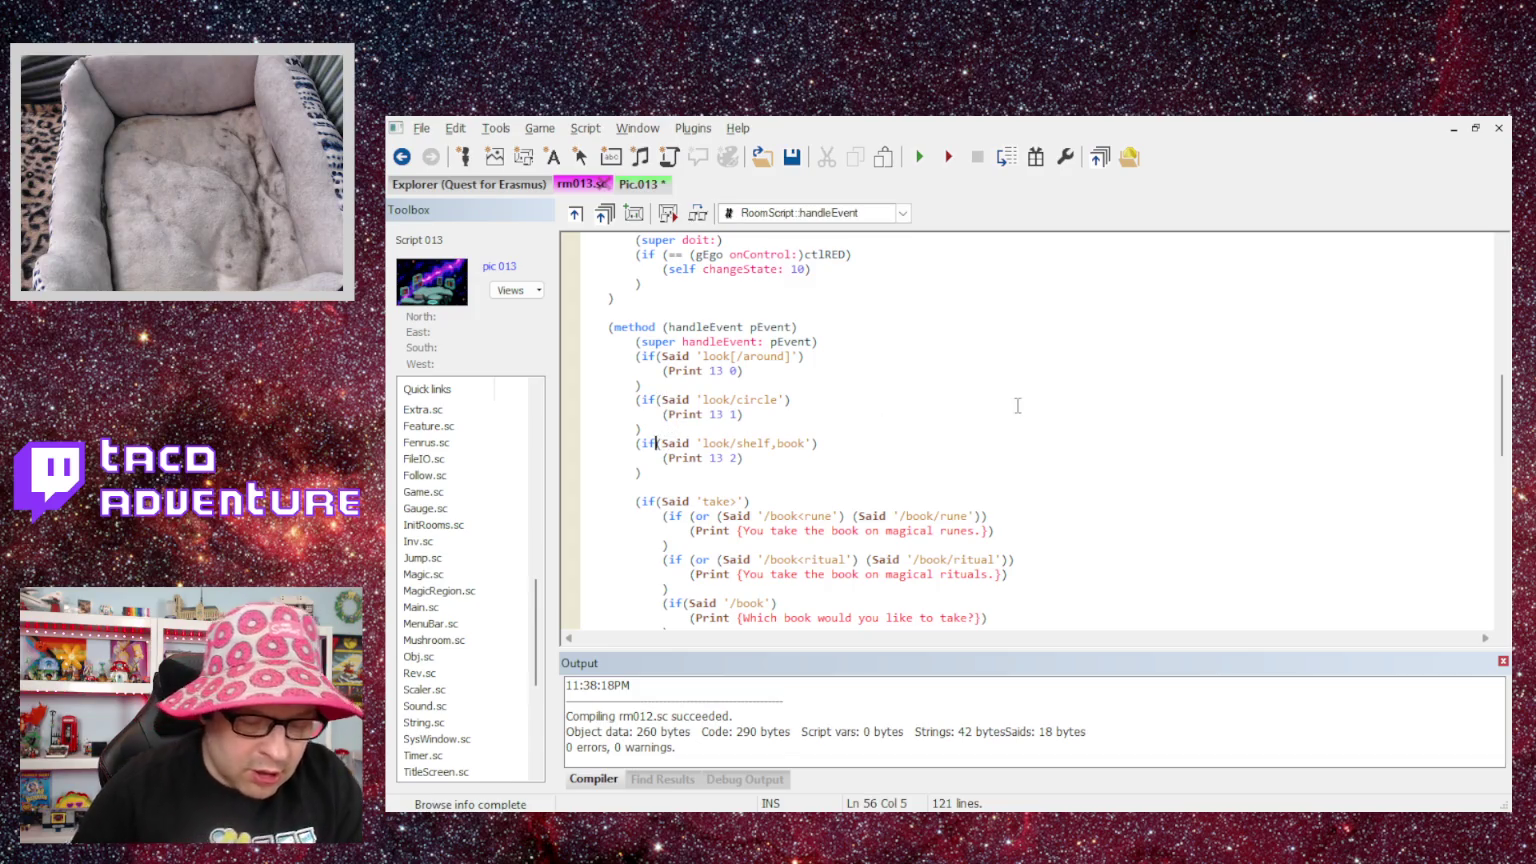
type("(or (S")
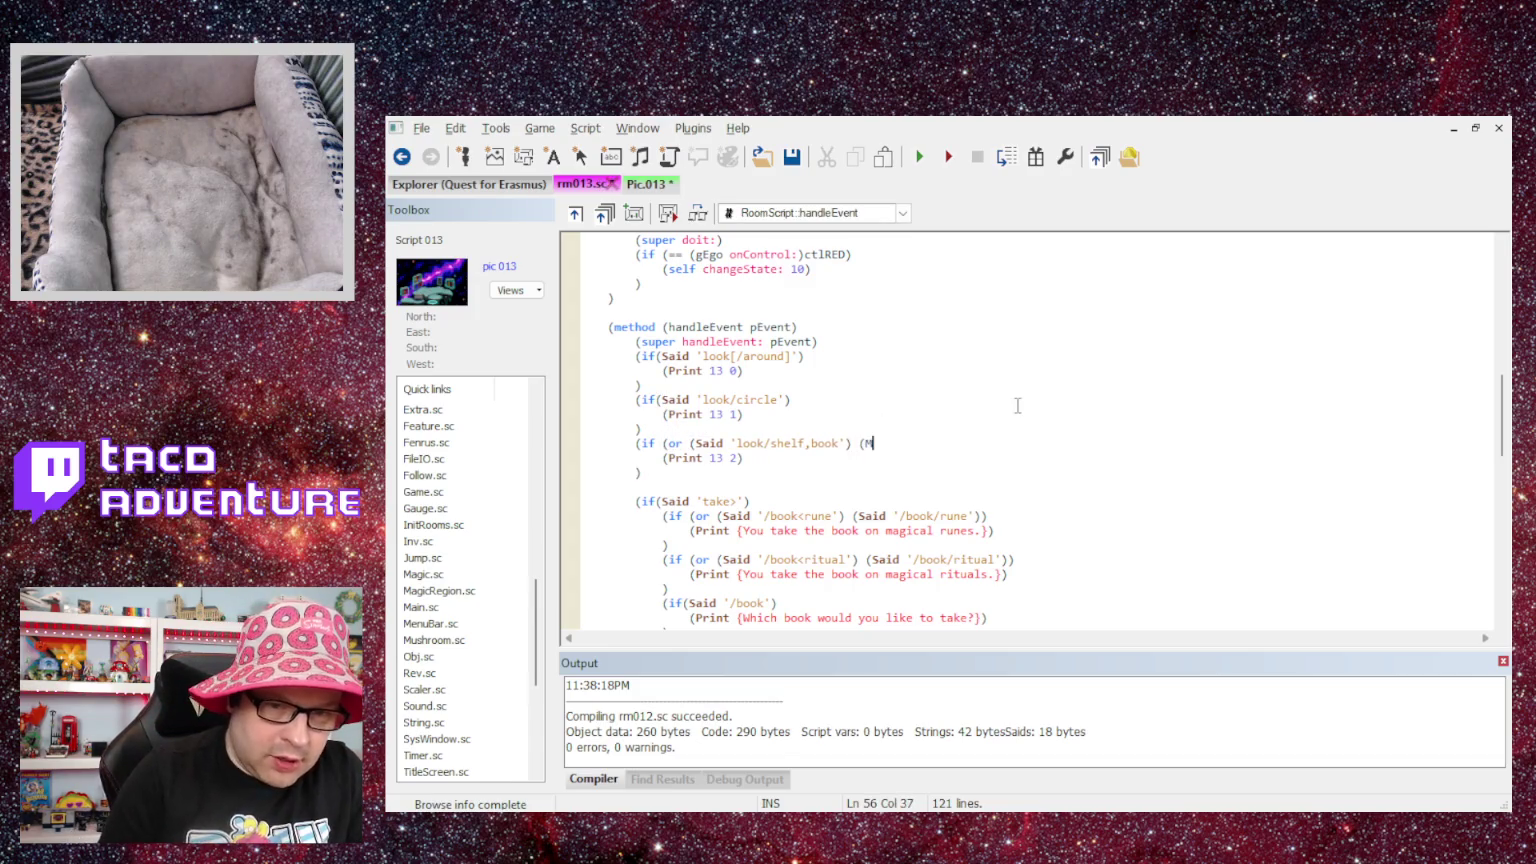
type("useRightClick OnShelf pEvent")
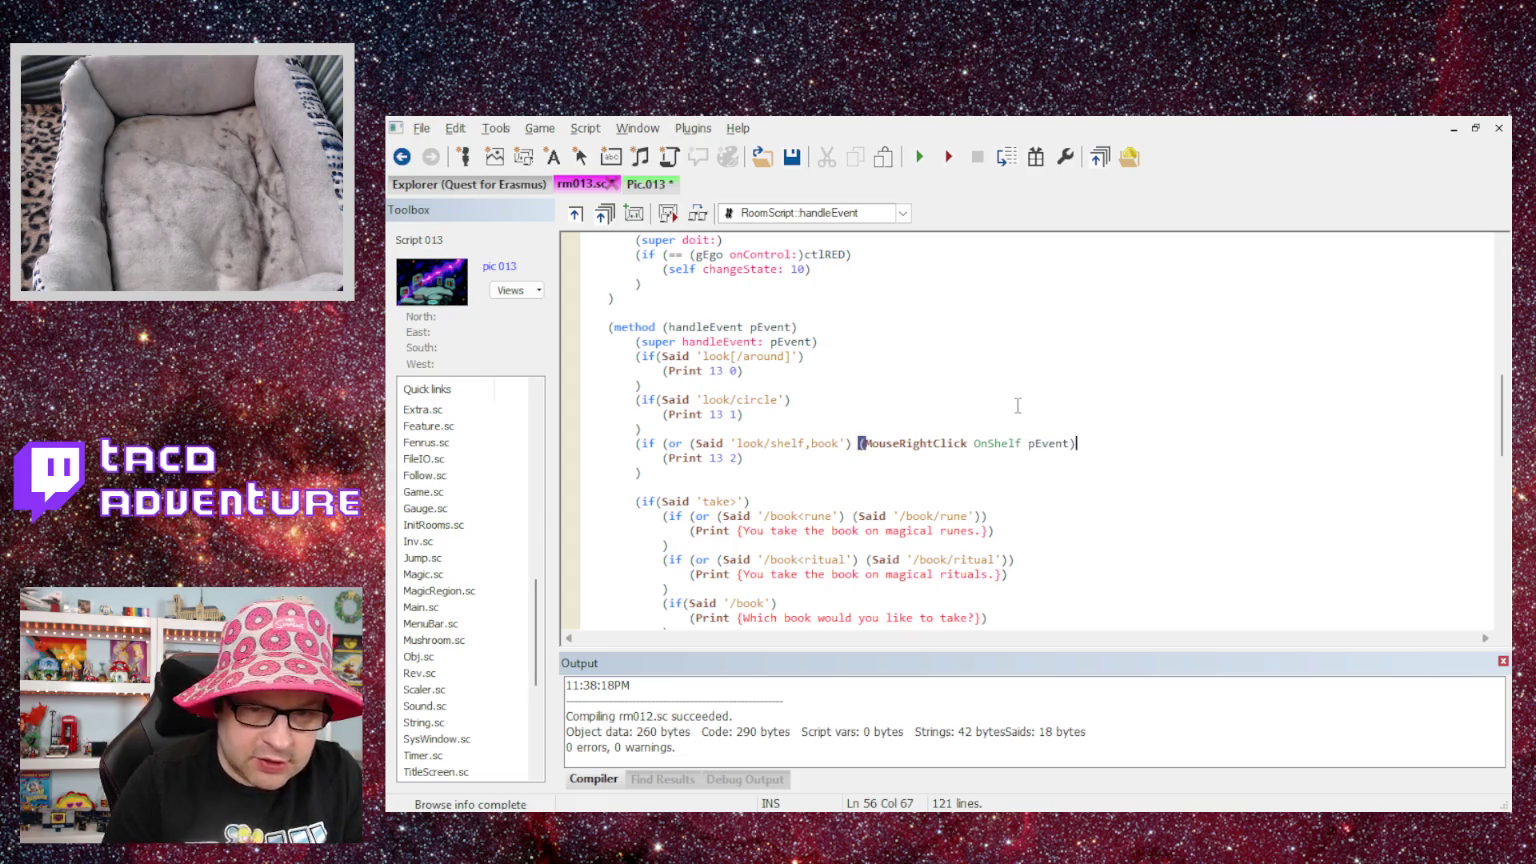
type(")")
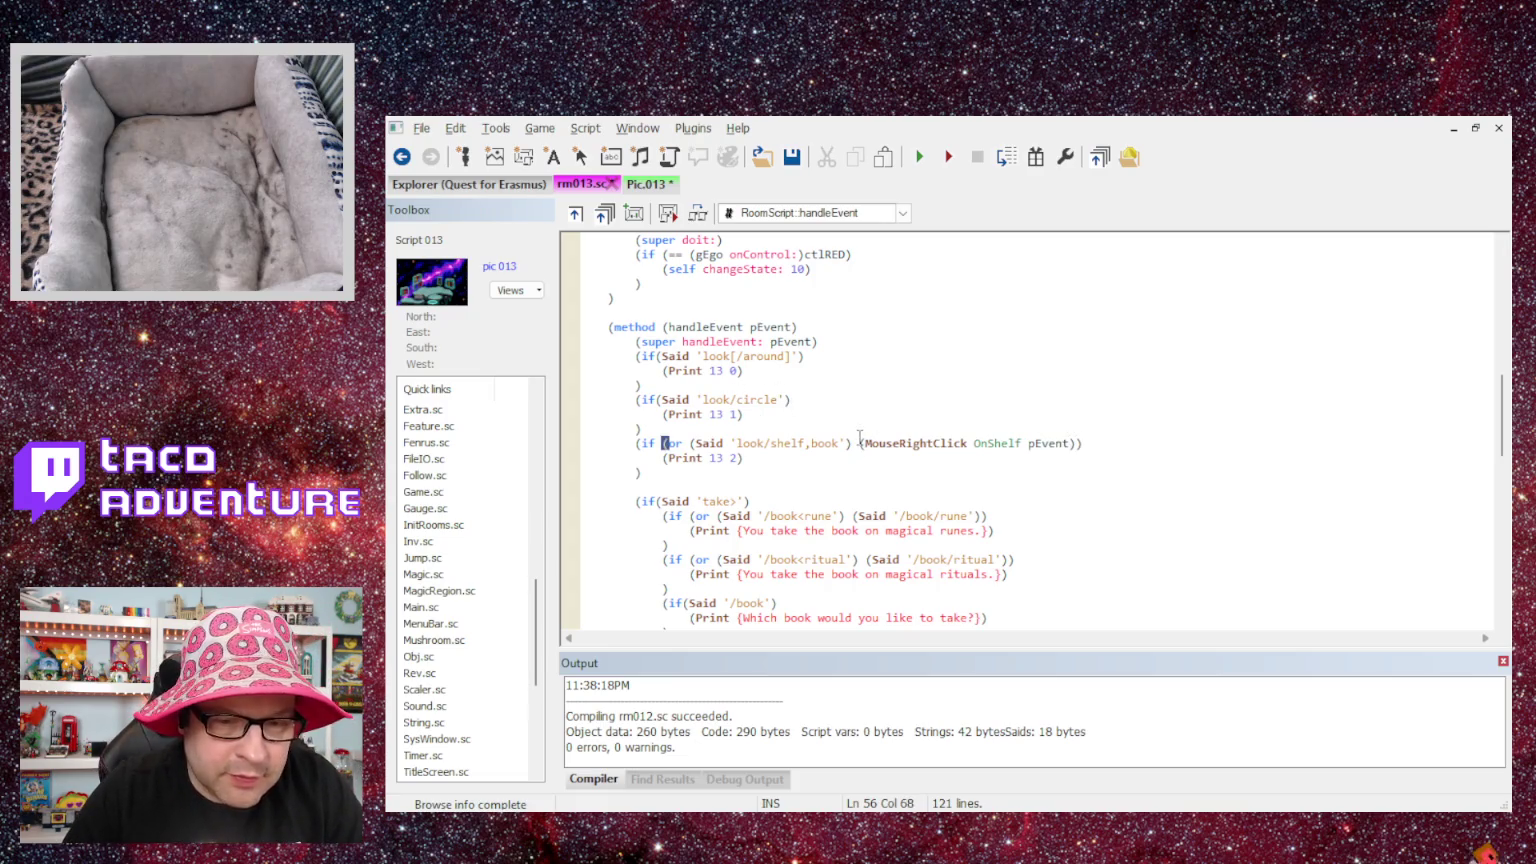
scroll(831, 461, "down", 18)
left_click(672, 443)
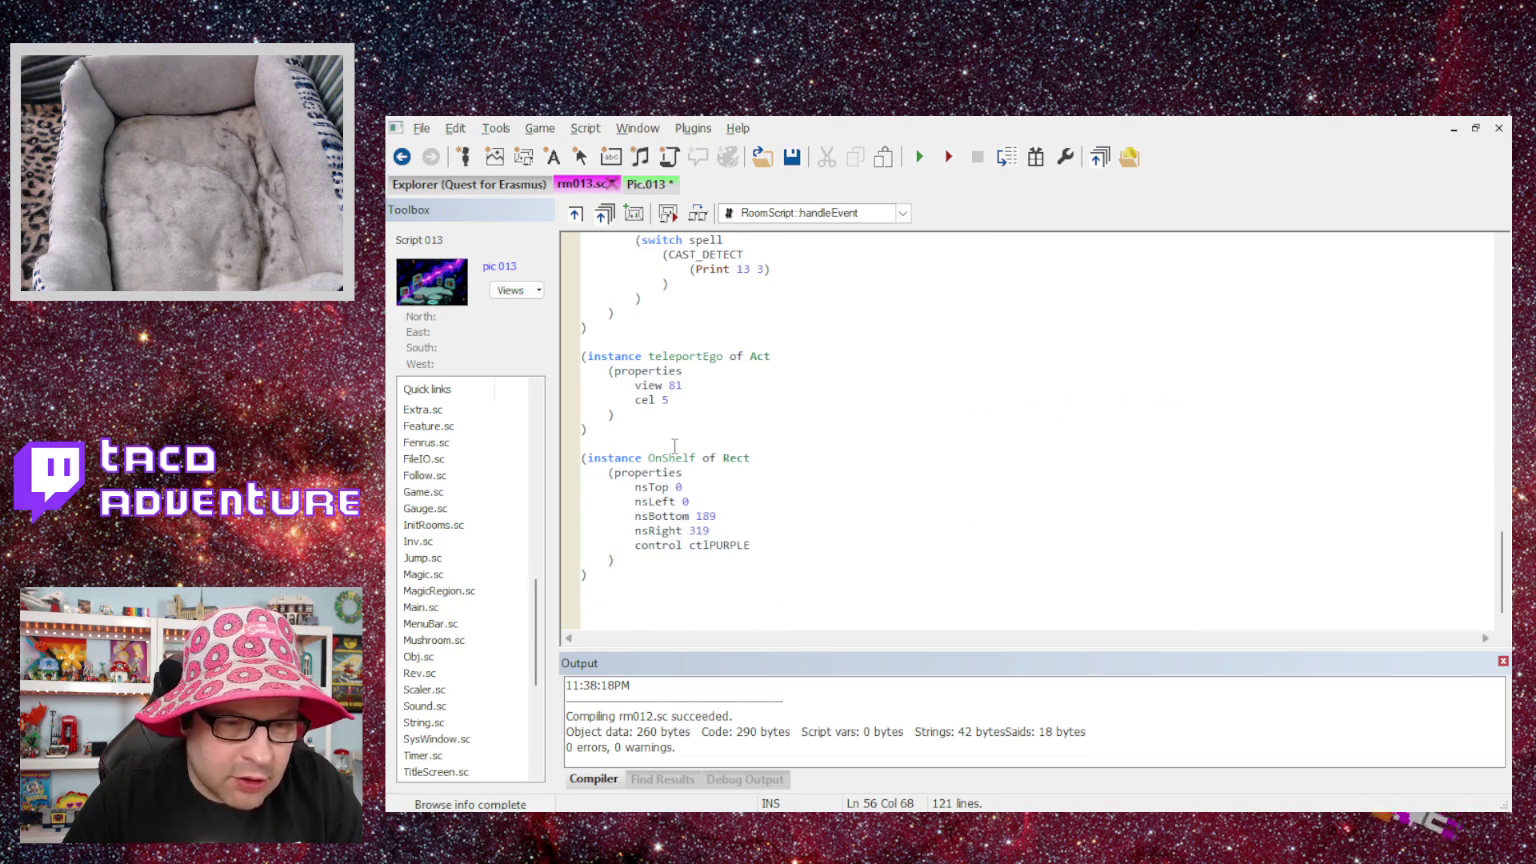
- Begin an OnCircle instance of Rect with a properties block in the rm013 script
key("Return")
type("(instance OnCircle of Rect")
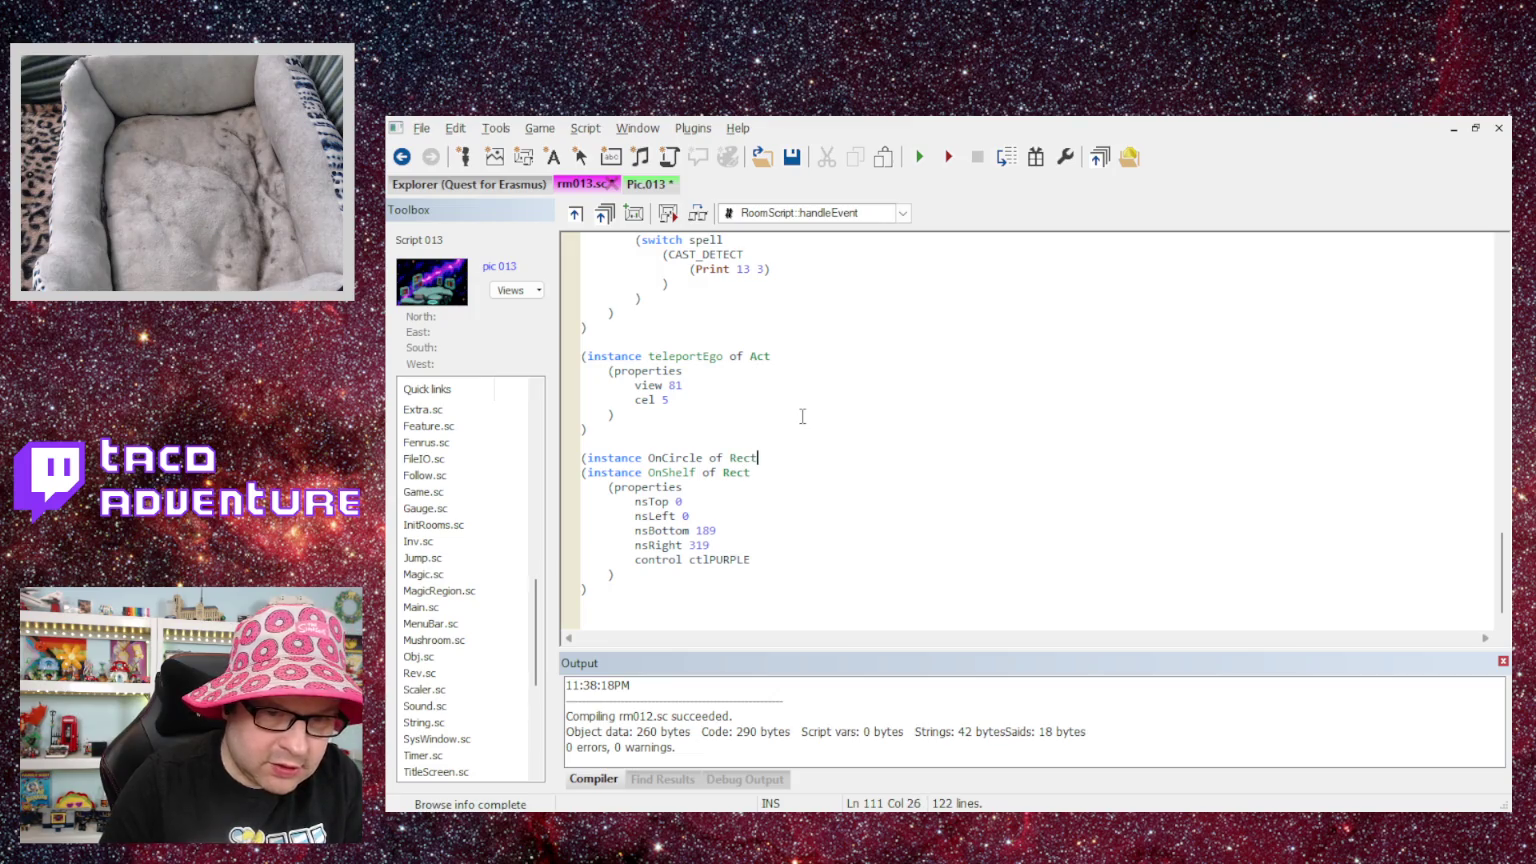
key("Return")
type("operties")
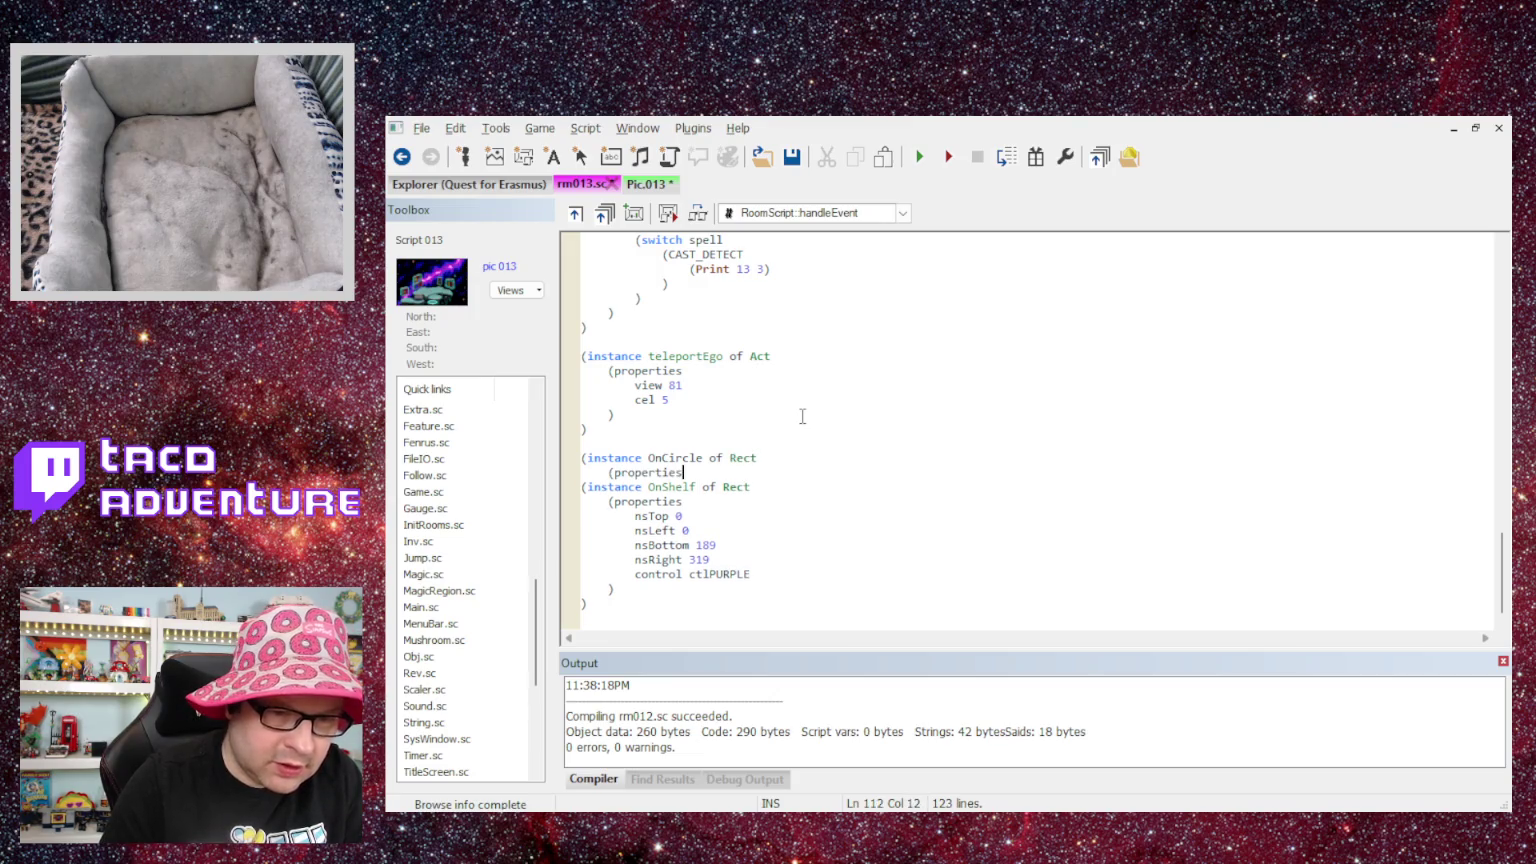
key("Return")
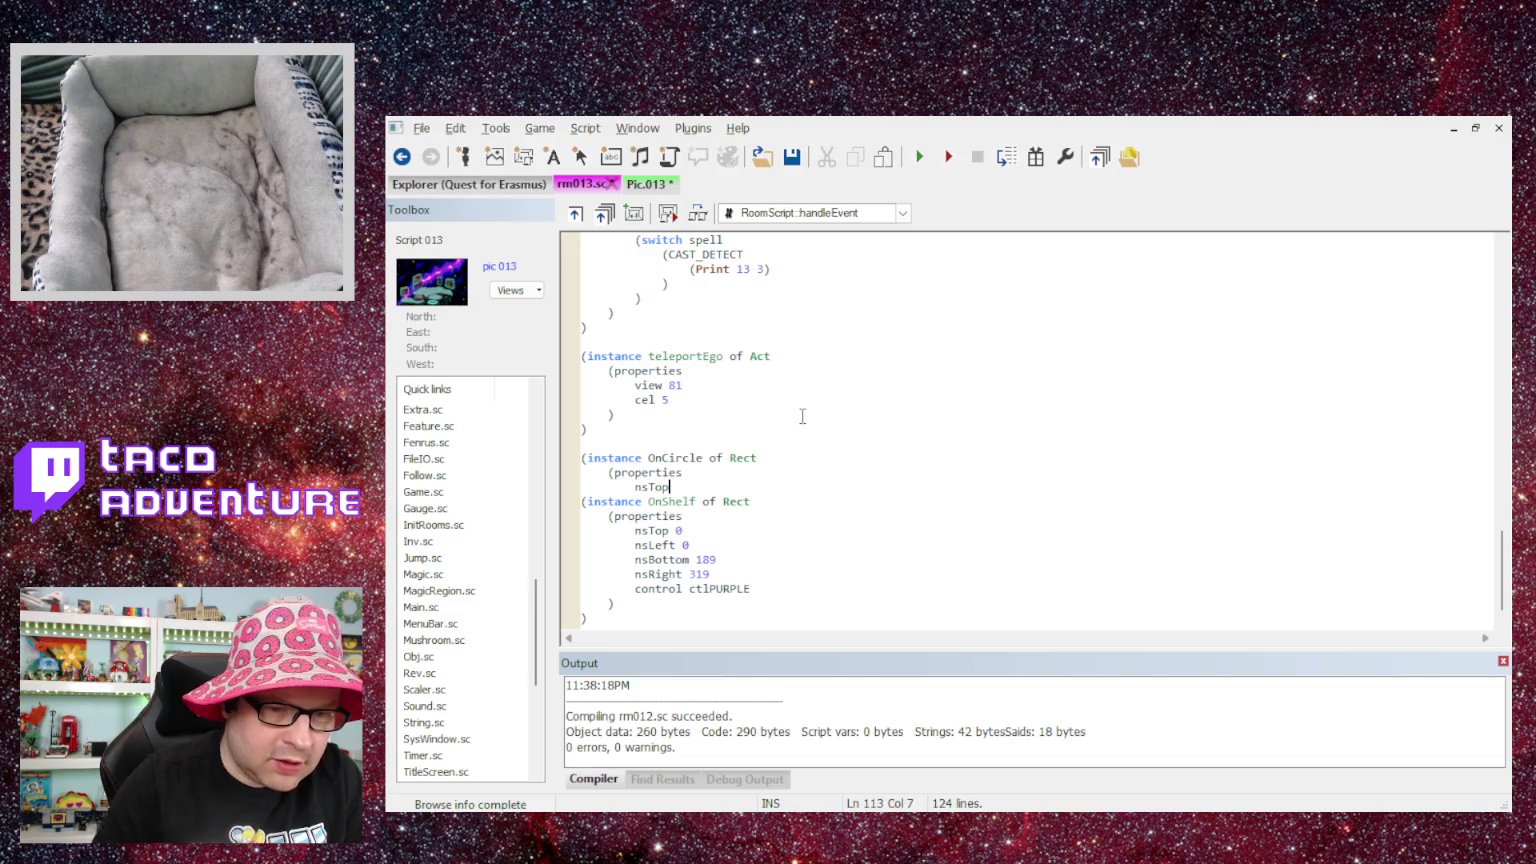
- Read pixel coordinates from Pic.013 and set nsTop 166 and nsLeft 141
left_click(649, 184)
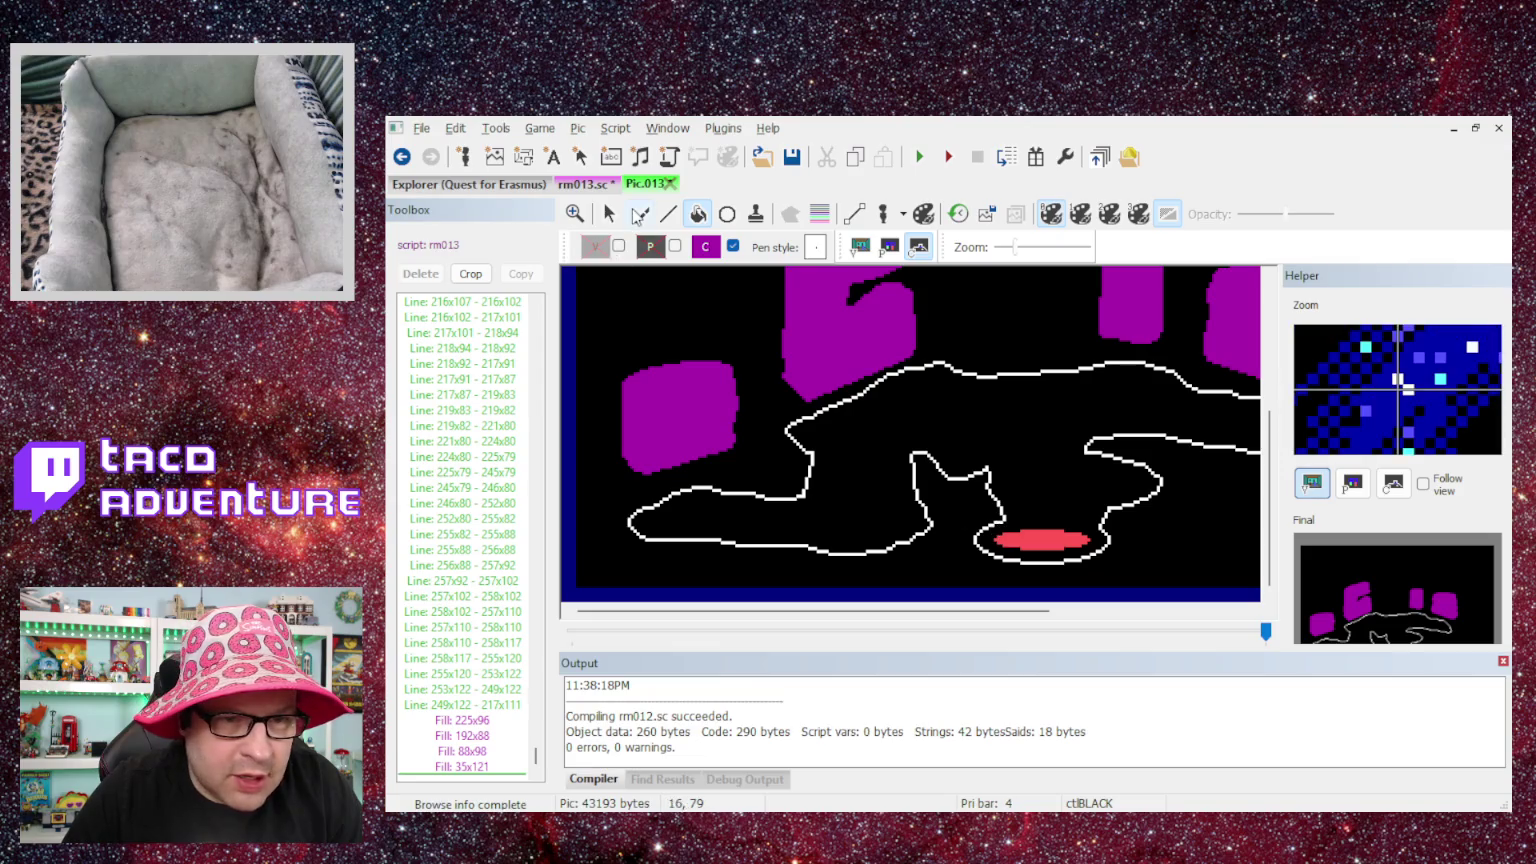
left_click(609, 213)
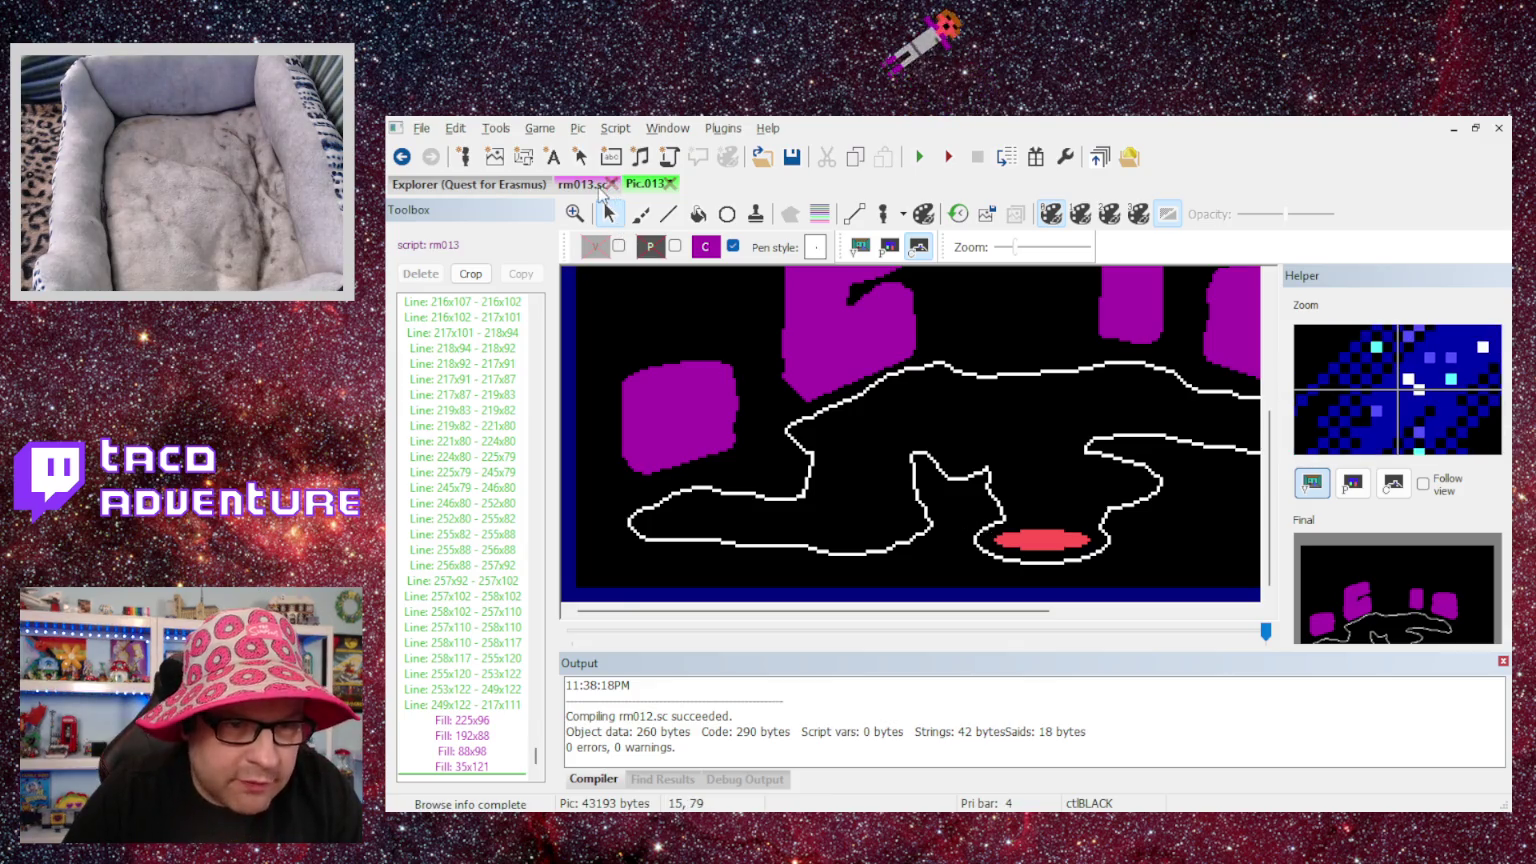
left_click(598, 187)
type("166")
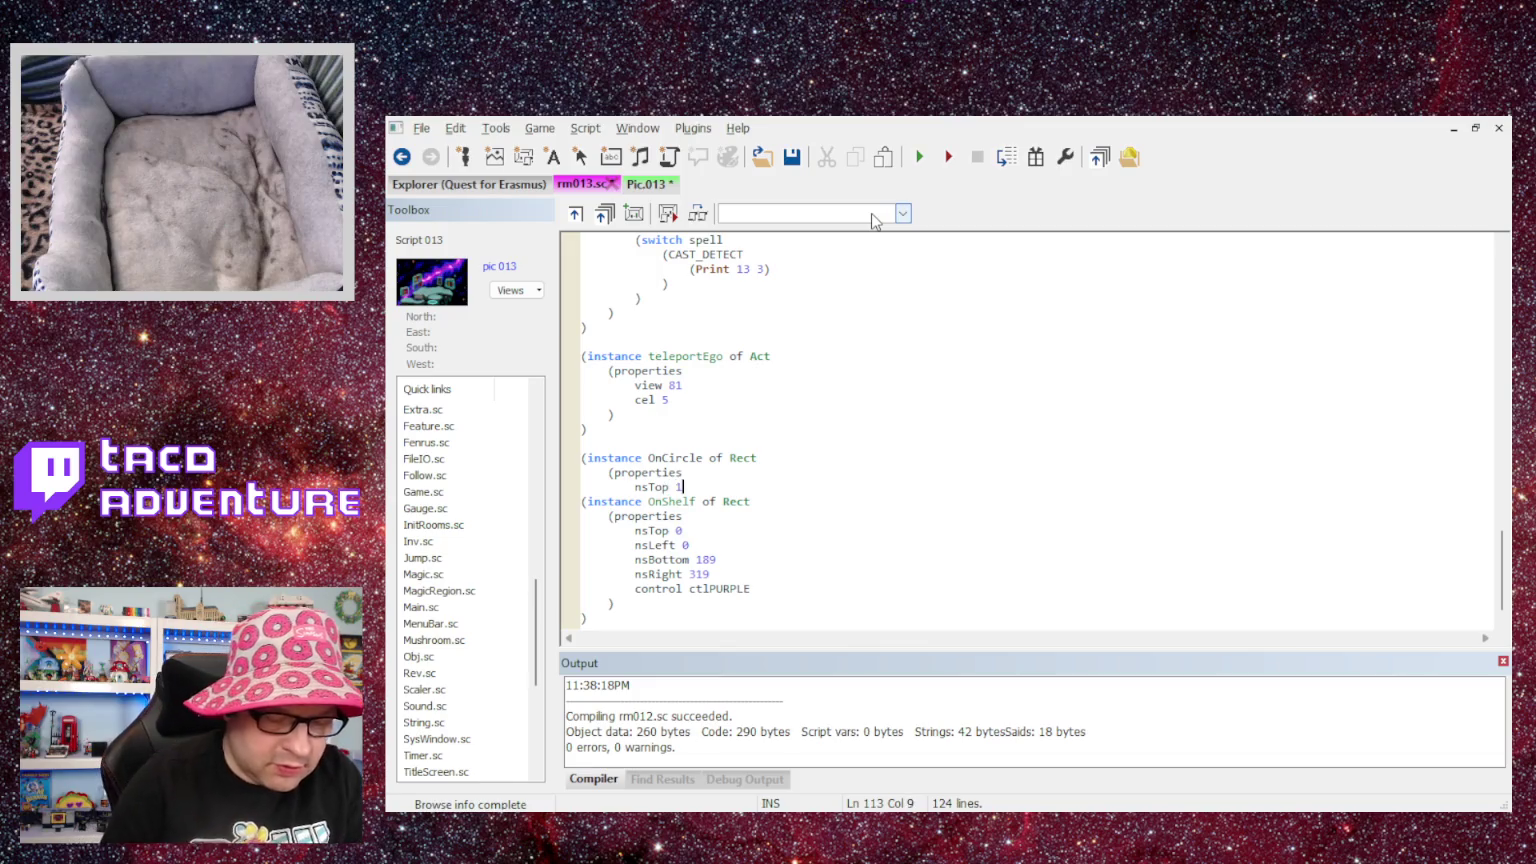
key("Return")
type("nsLeft 141")
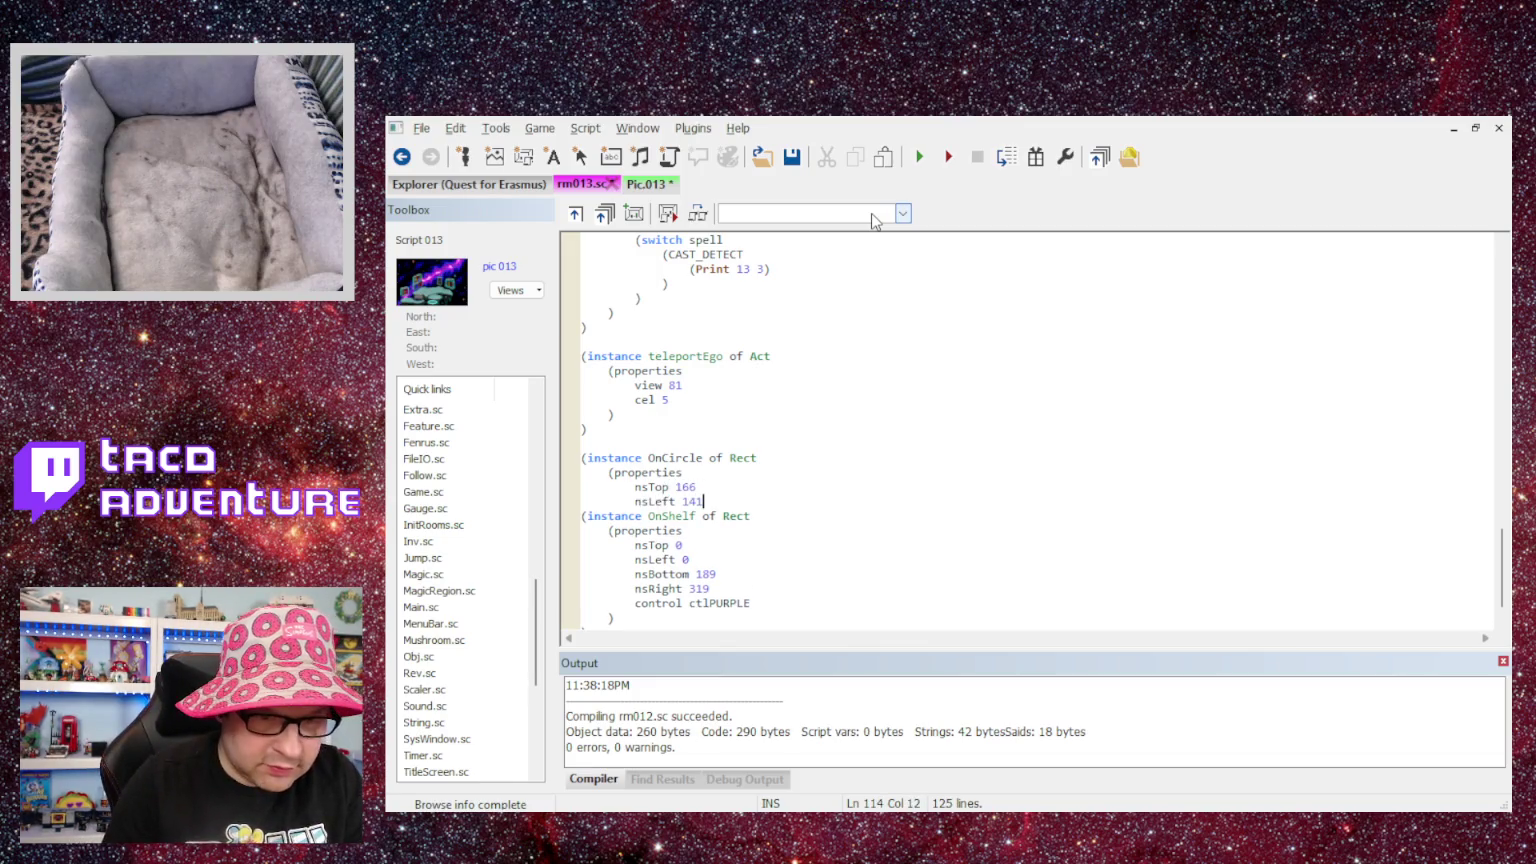
key("Return")
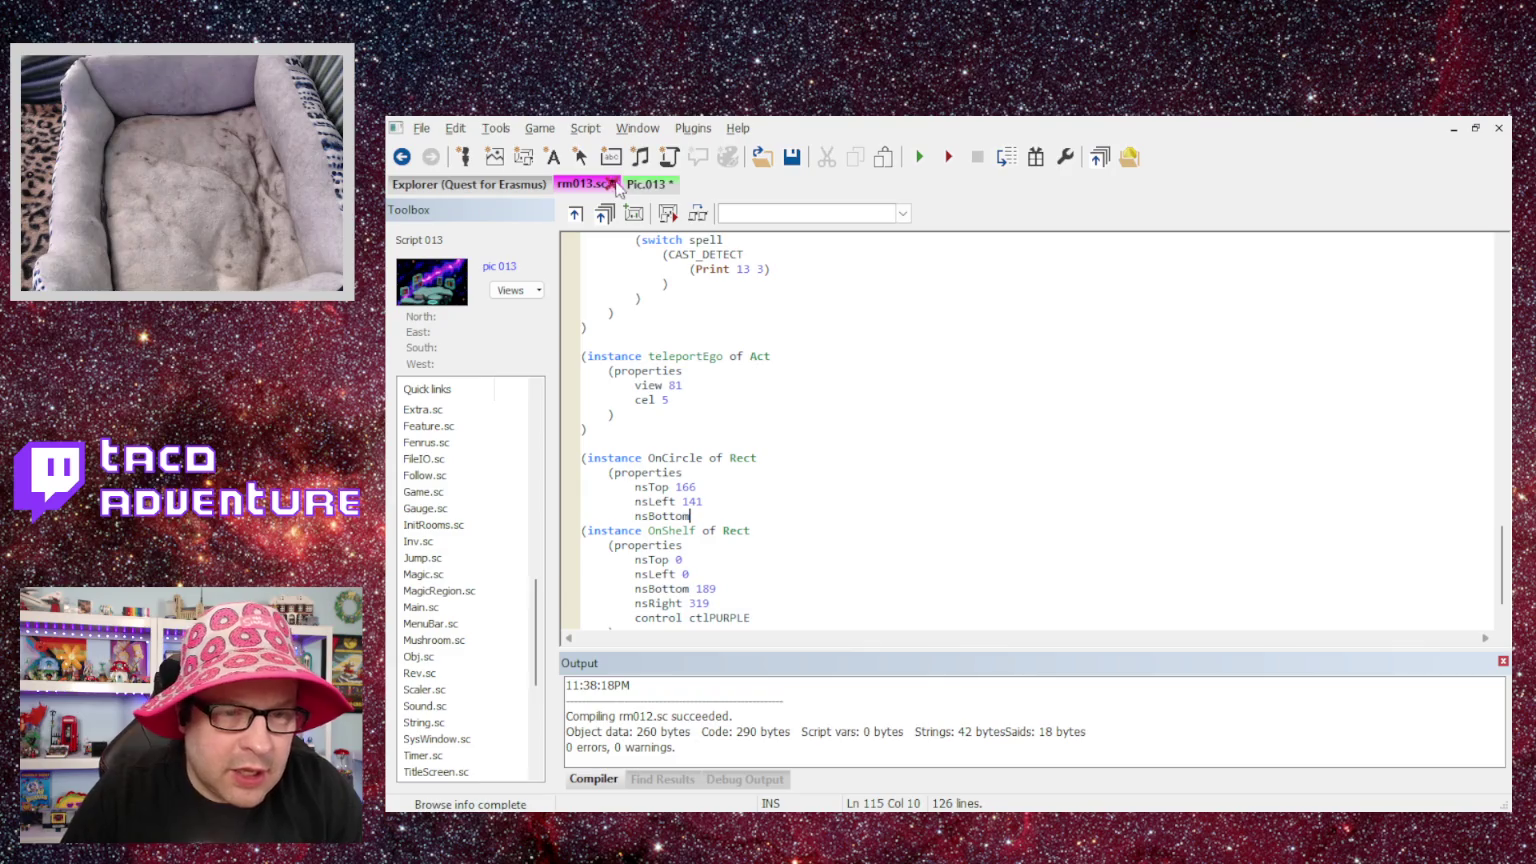
left_click(646, 184)
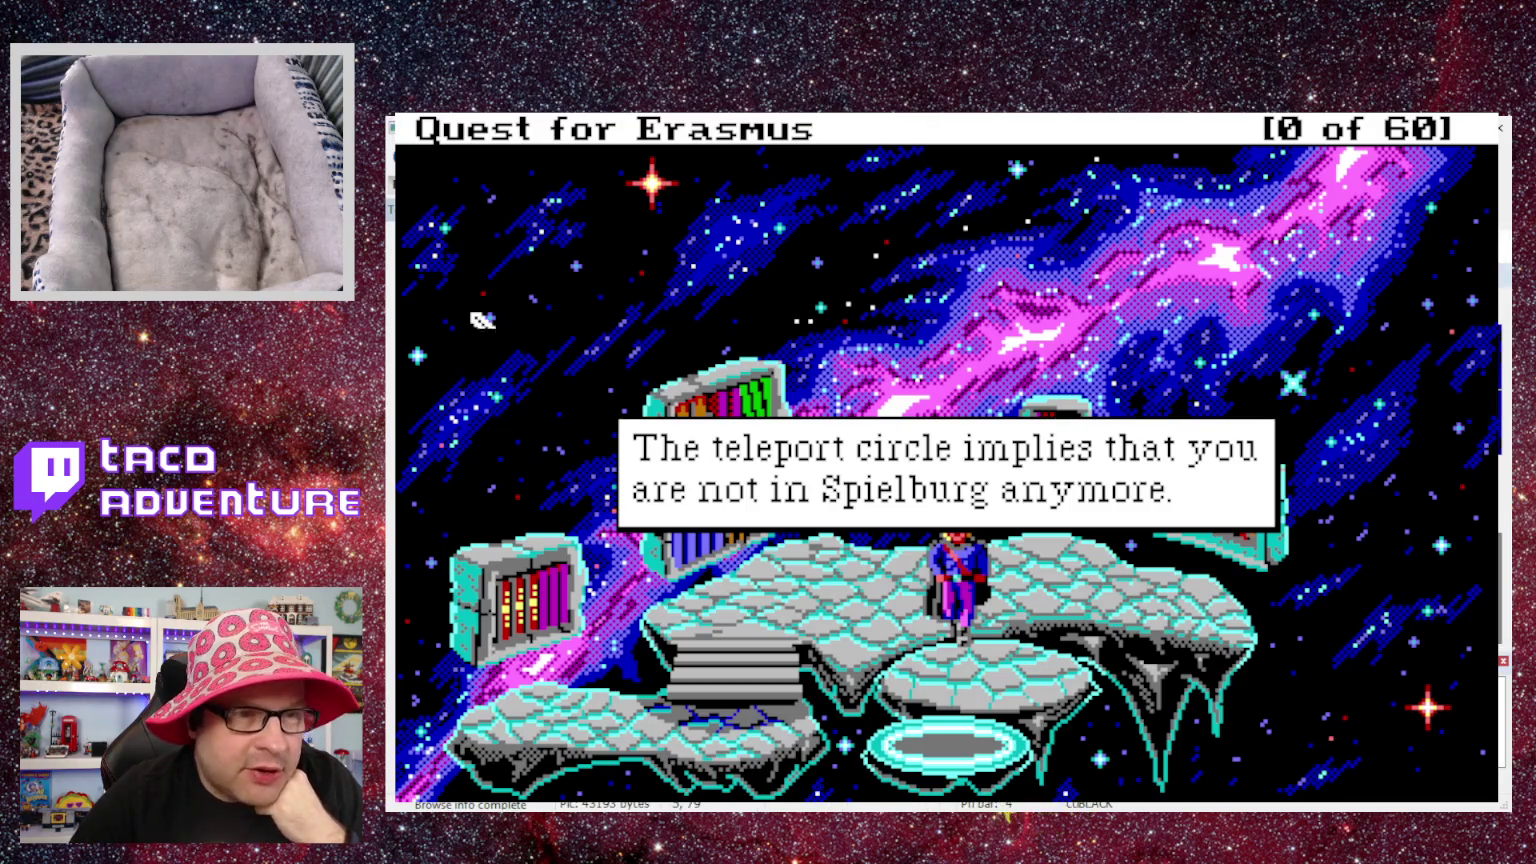
- Dismiss the teleport-circle message and close the running game
key("Return")
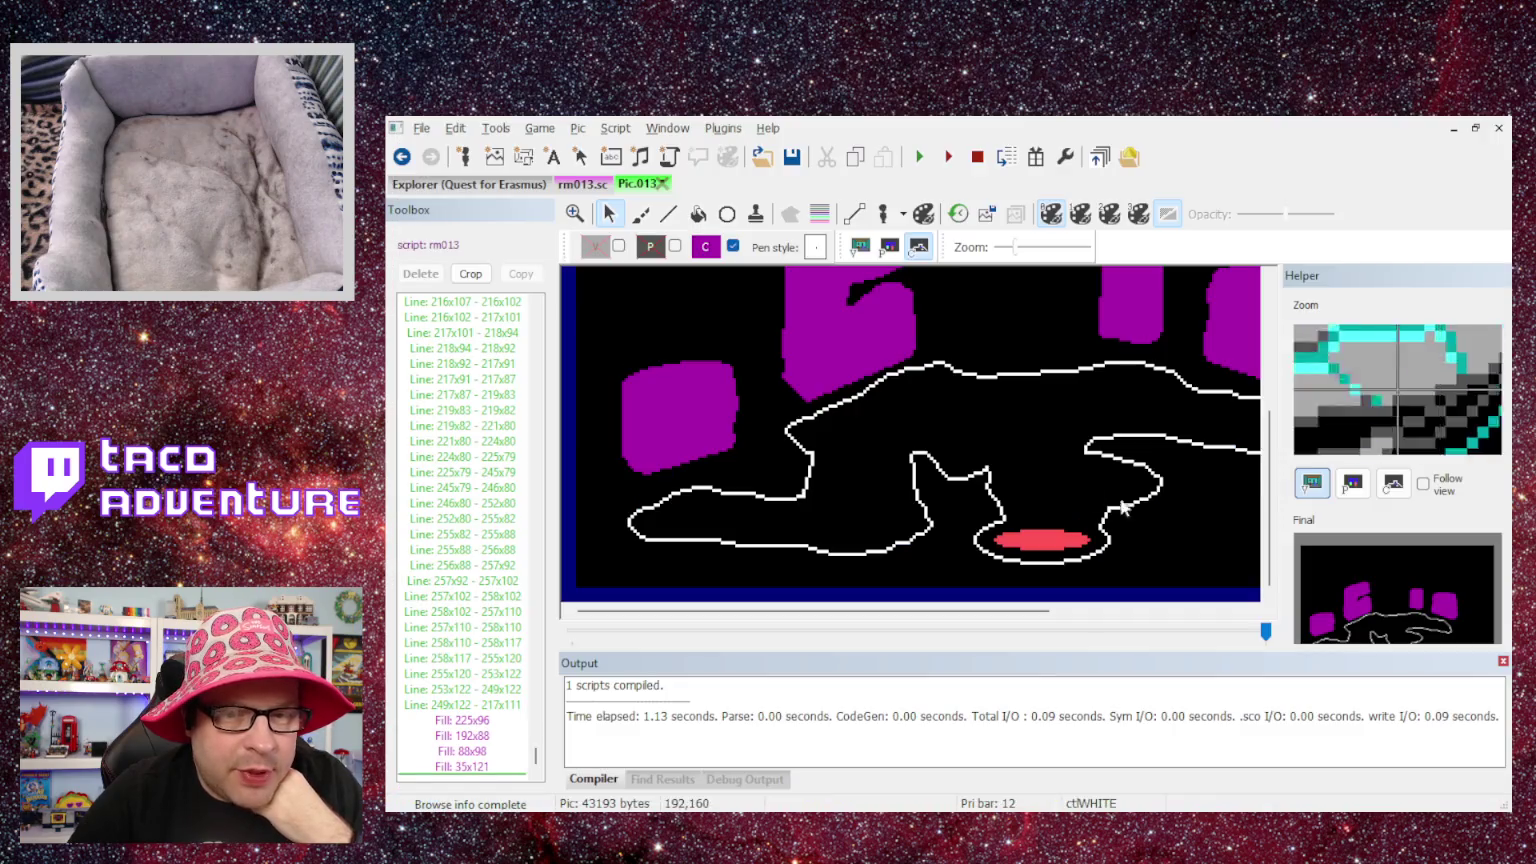
left_click(1500, 128)
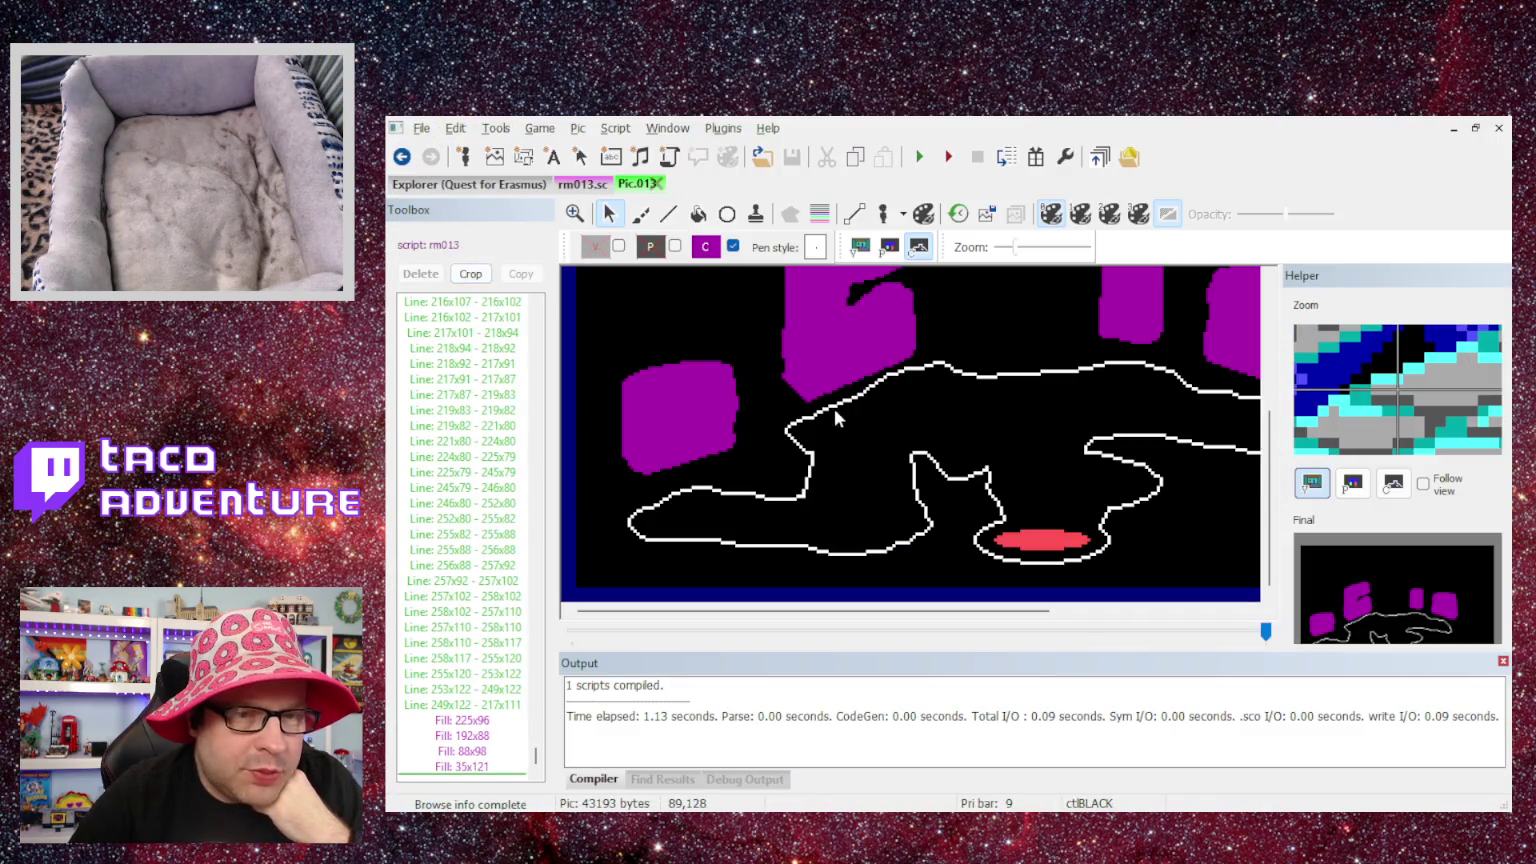
scroll(834, 408, "up", 3)
scroll(830, 398, "down", 1)
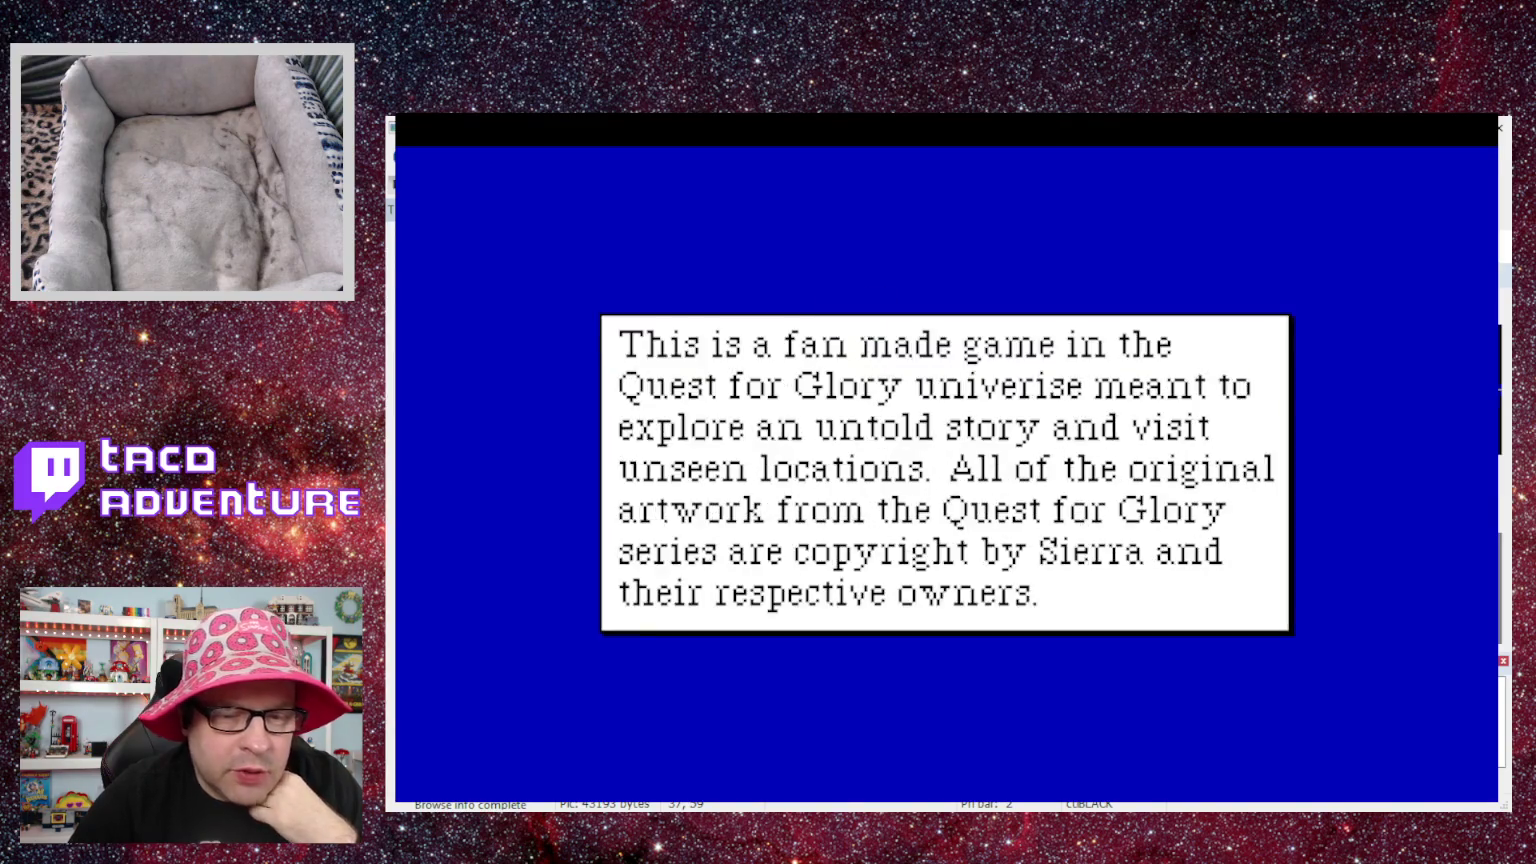
- Skip the intro, debug-jump to room 13, read the right bookshelf's description, then quit
key("space")
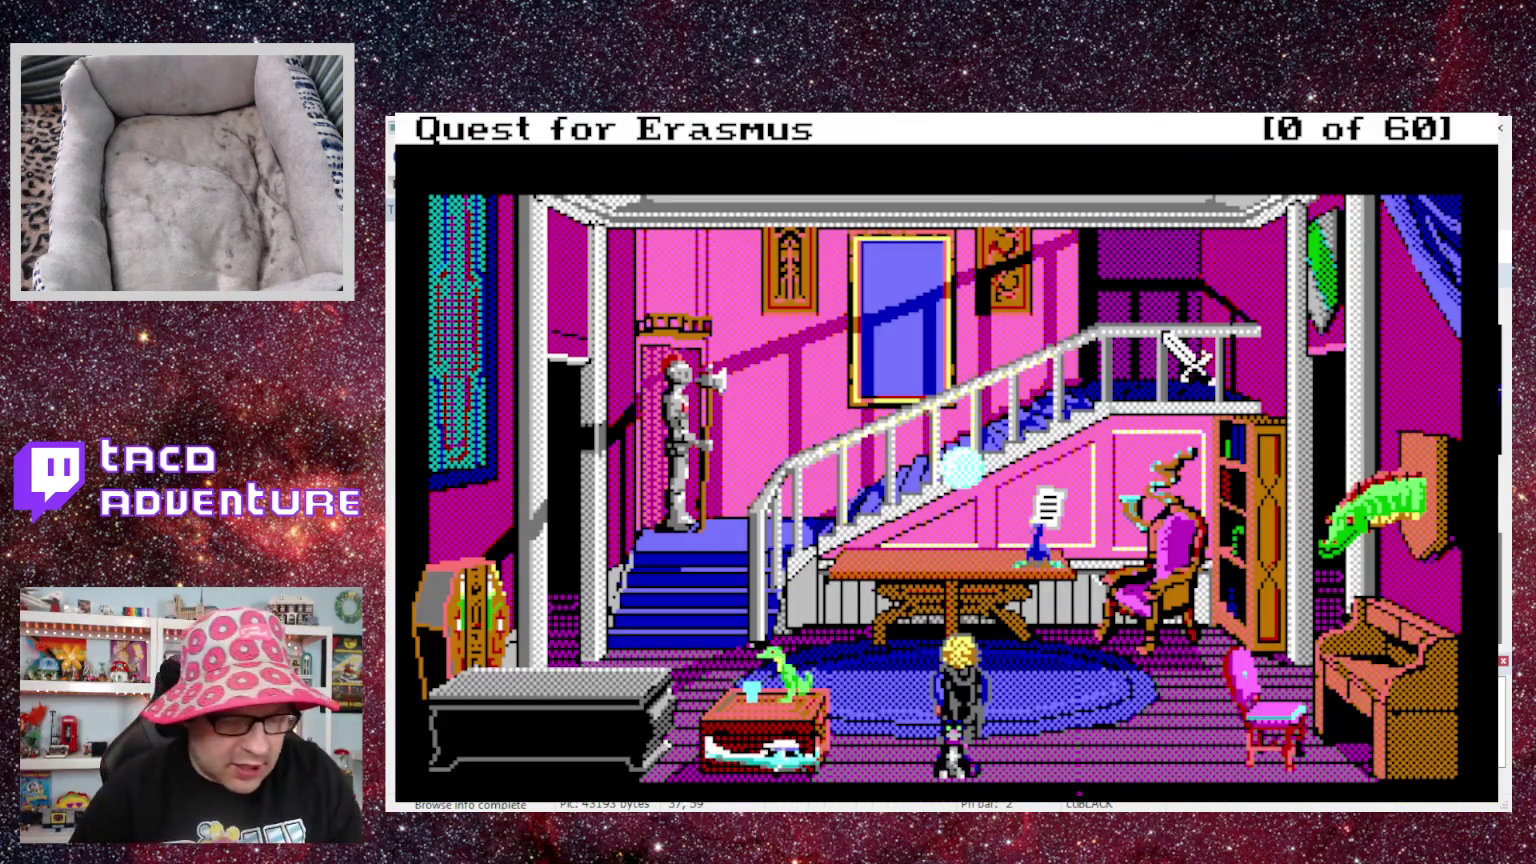
type("eat taco on tuesd")
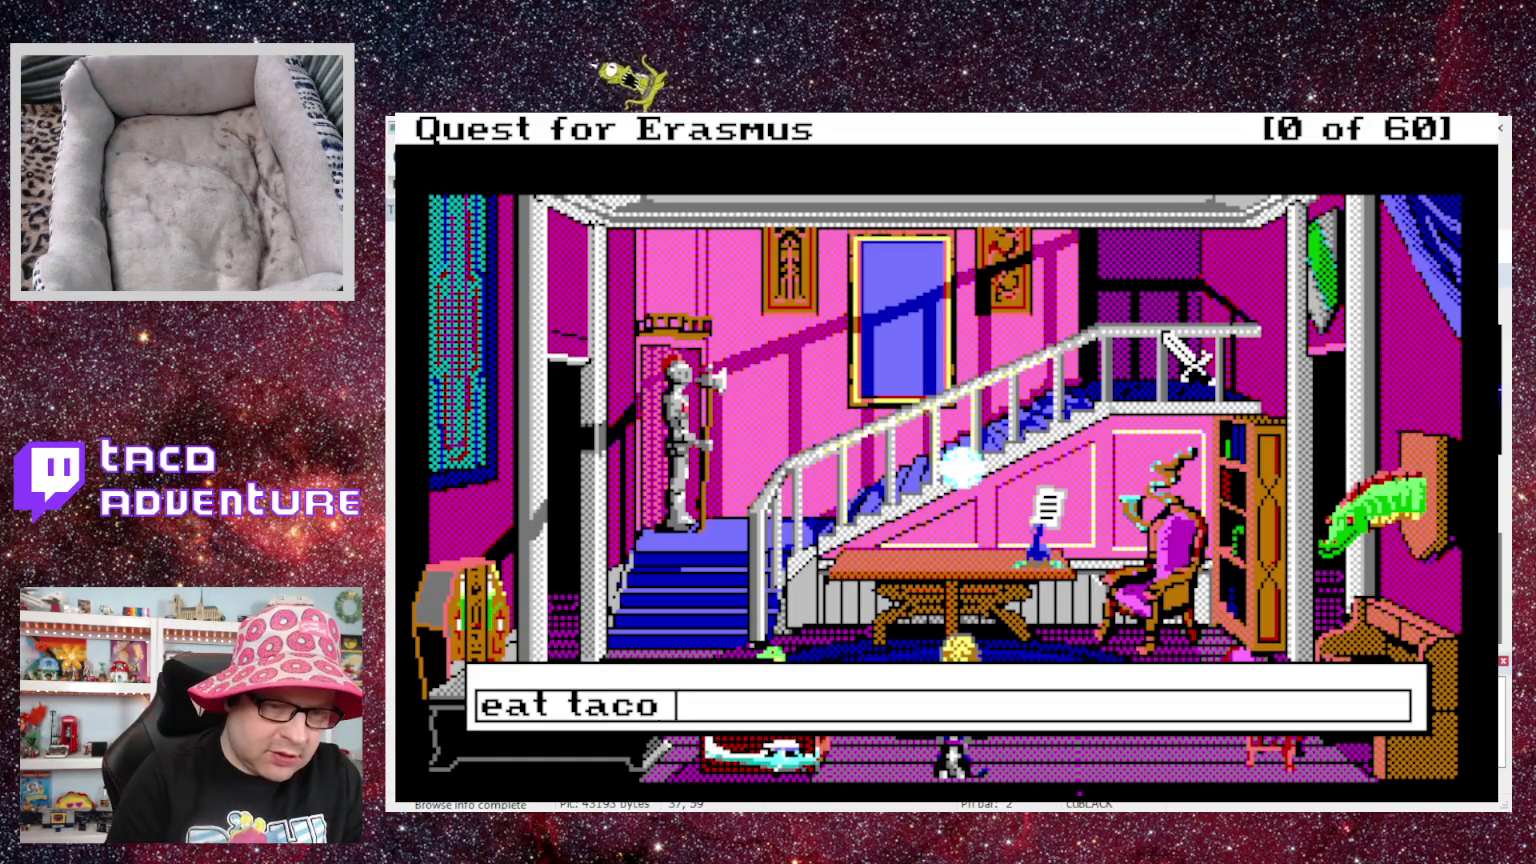
key("Escape")
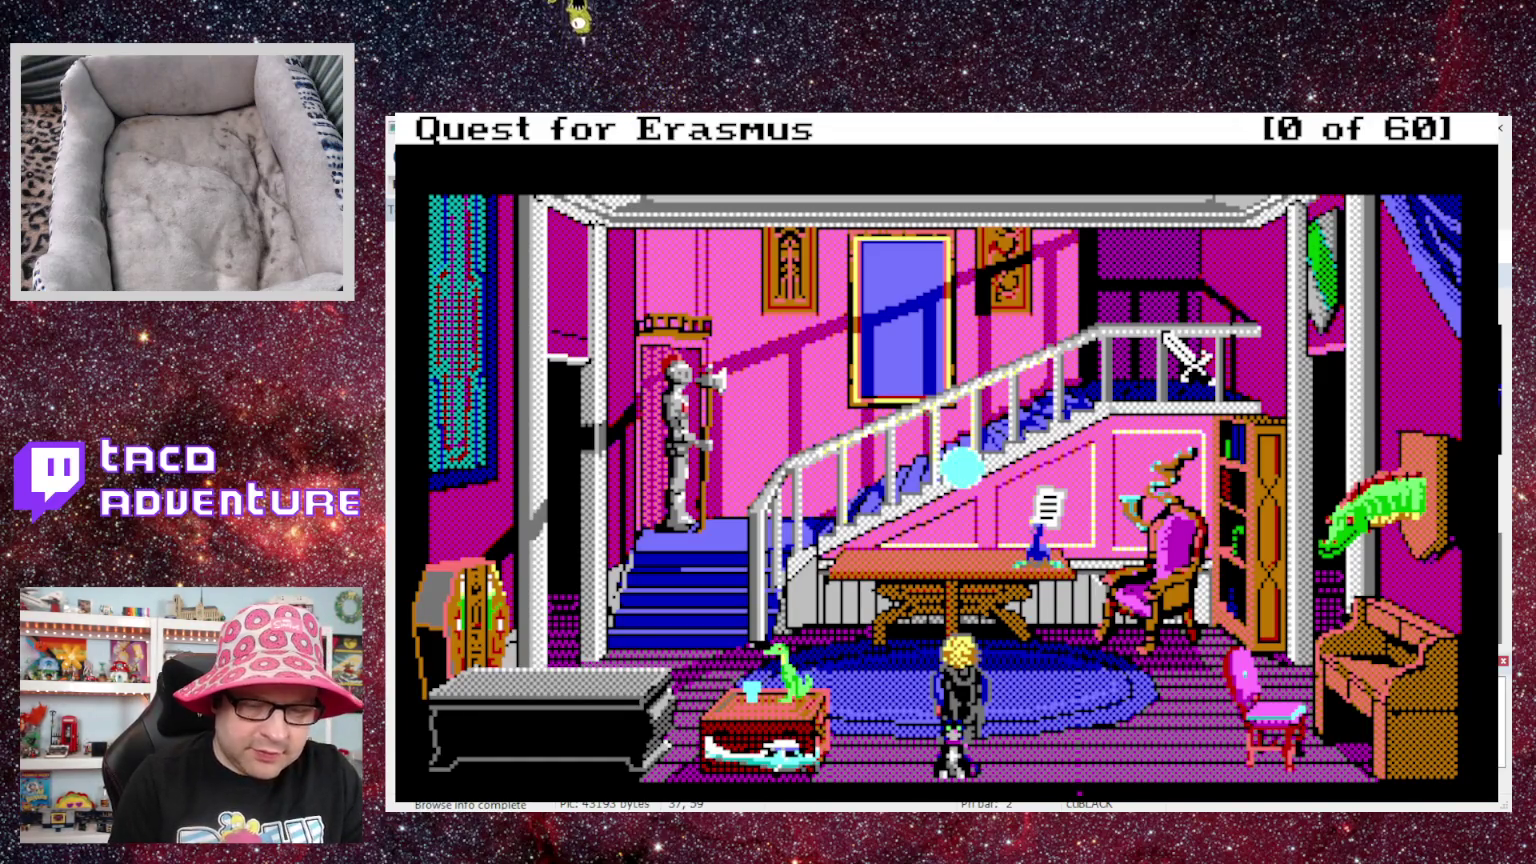
type("13")
key("Return")
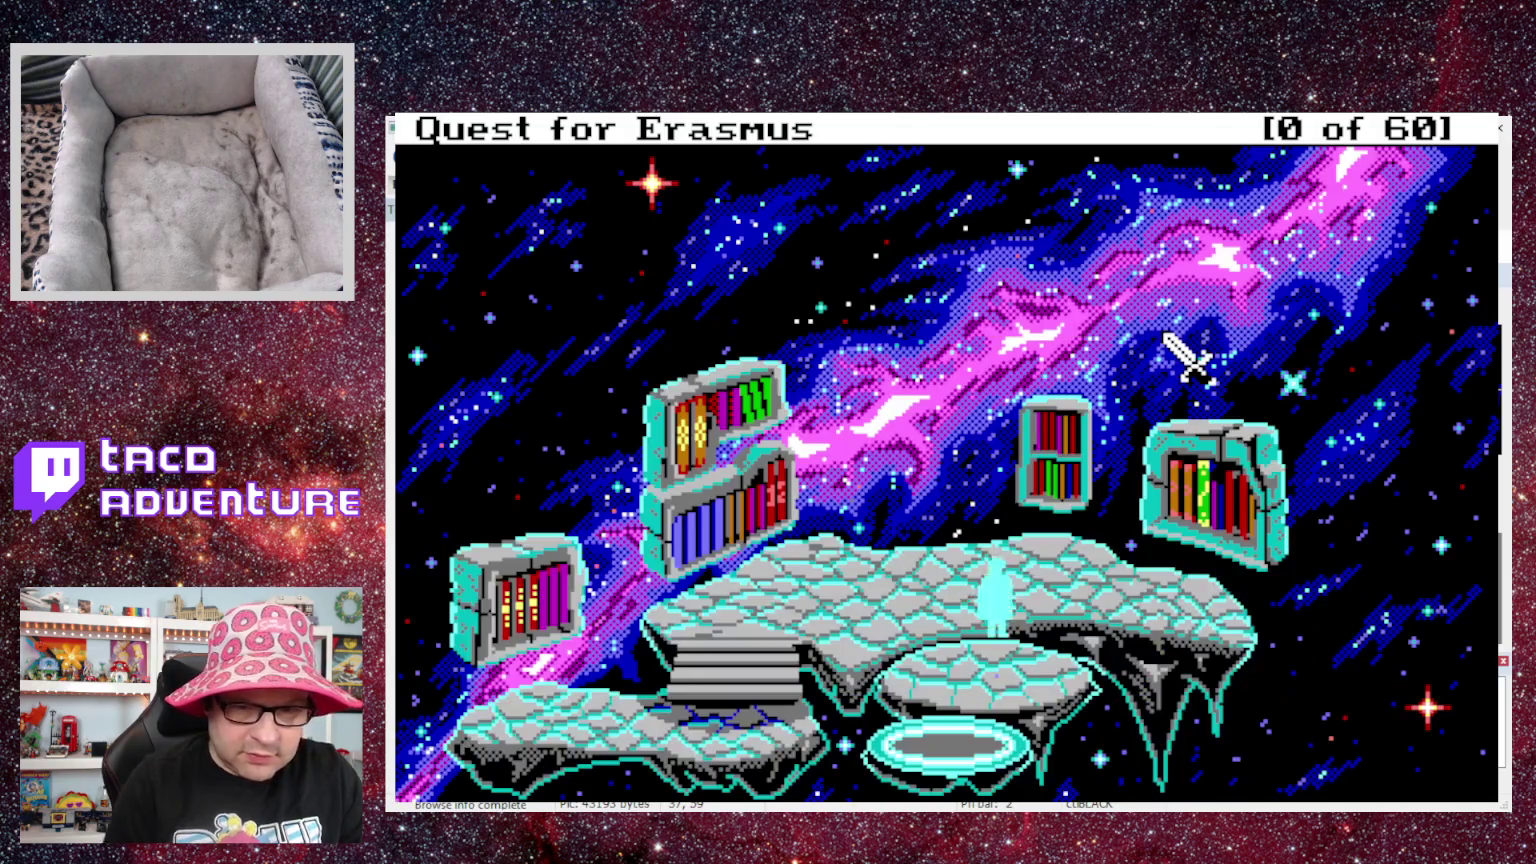
left_click(1190, 478)
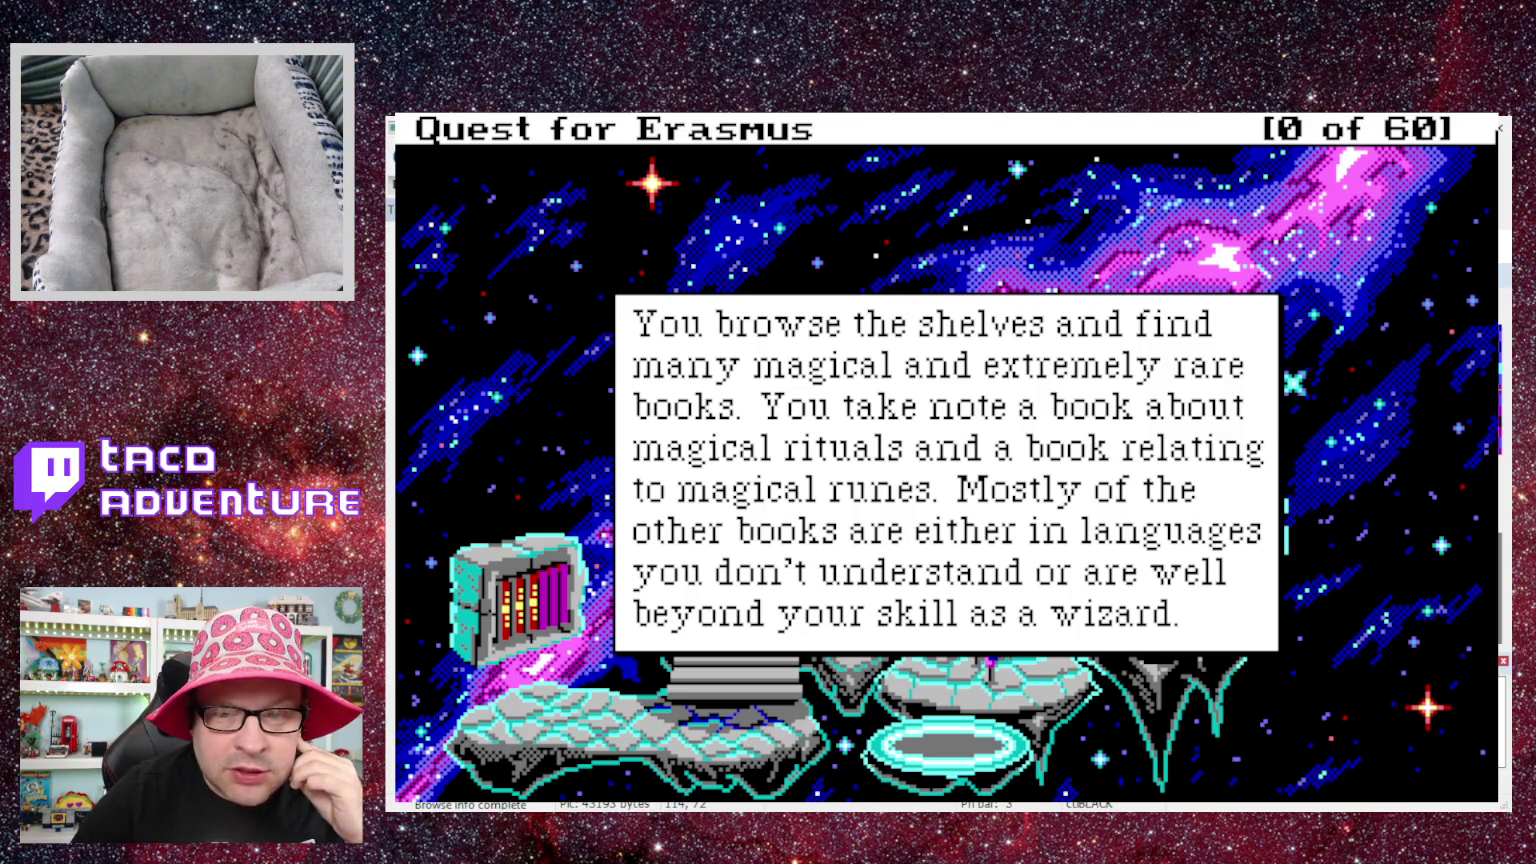
key("alt+F4")
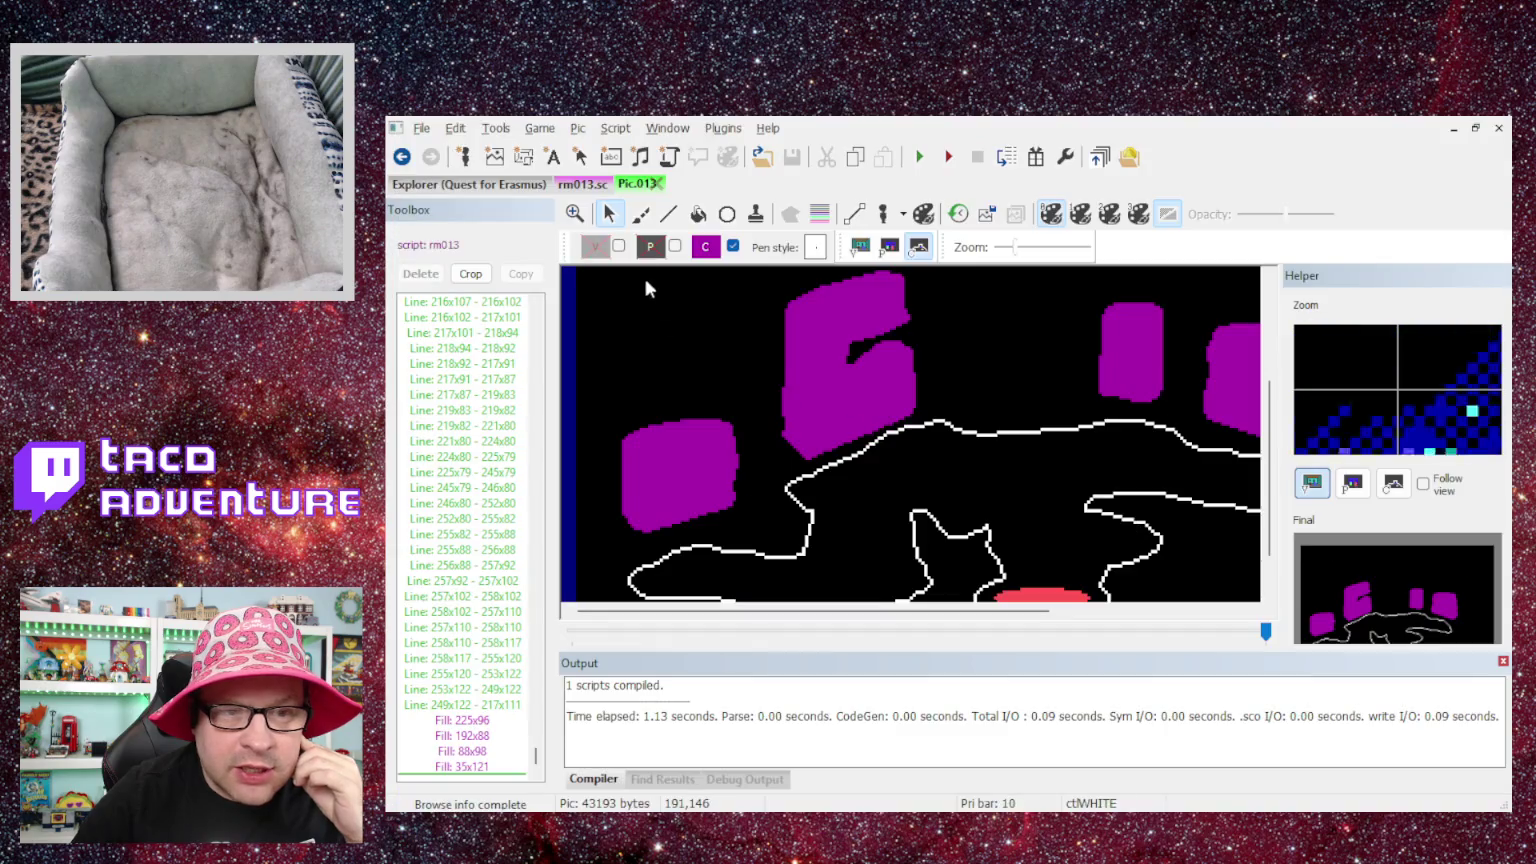
- Toggle between rm013.sc and Pic.013, close the rm013.sc tab, and return to the Explorer
left_click(586, 182)
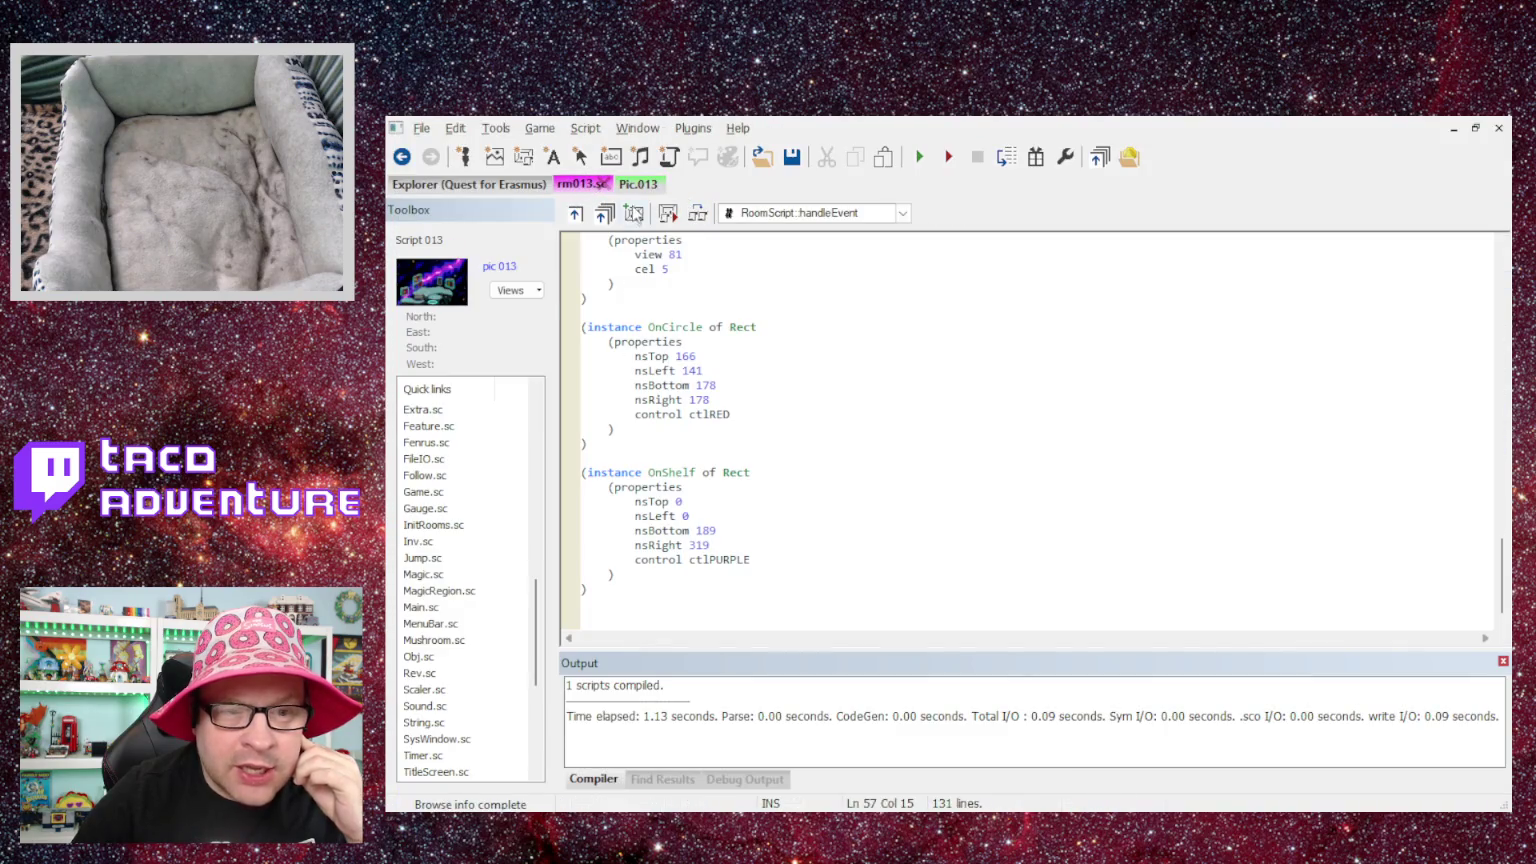
left_click(634, 186)
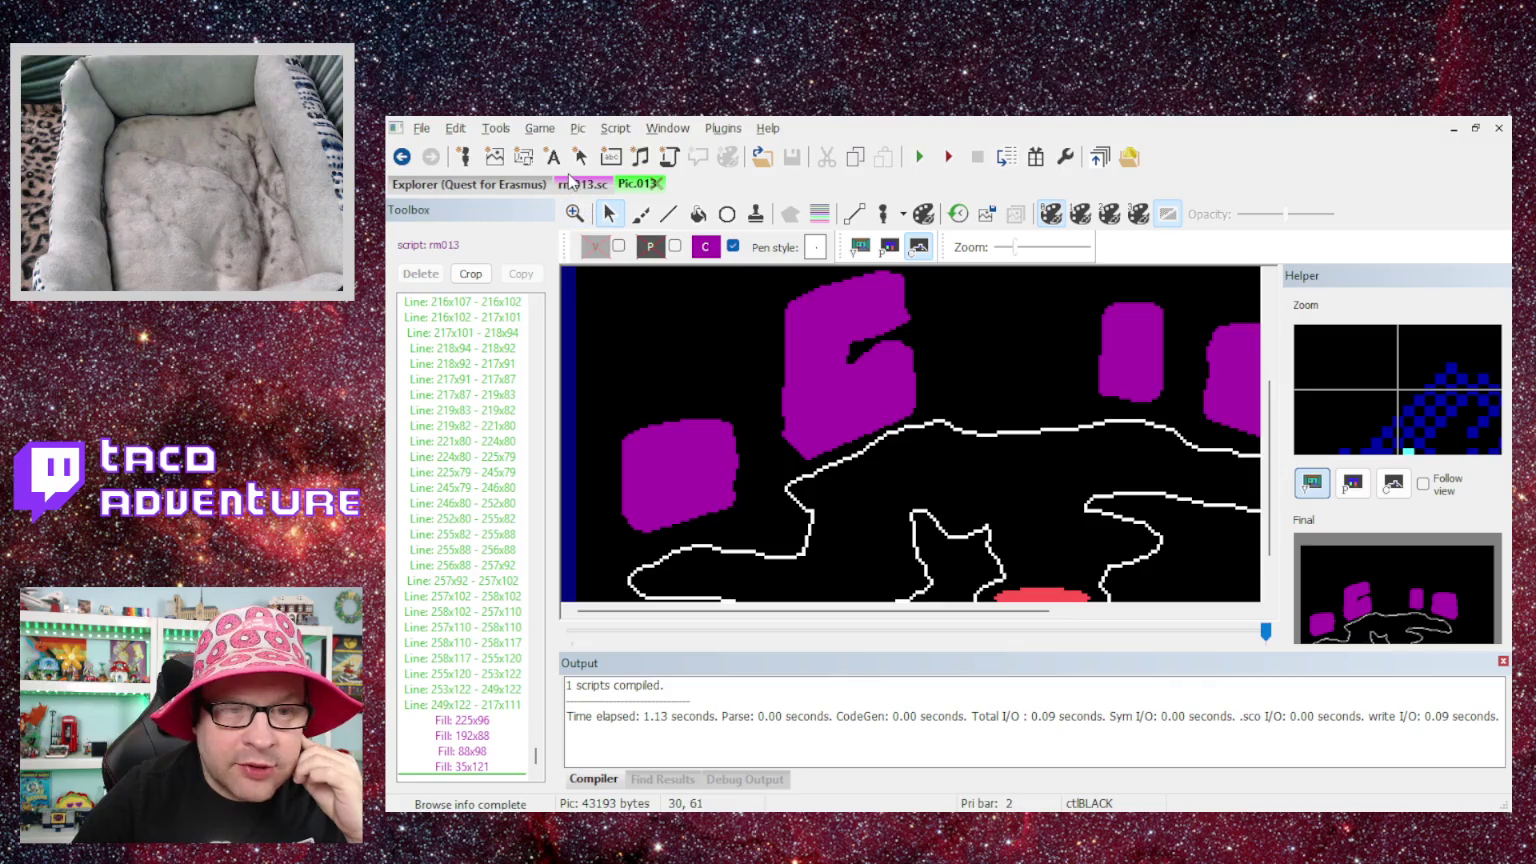
left_click(576, 186)
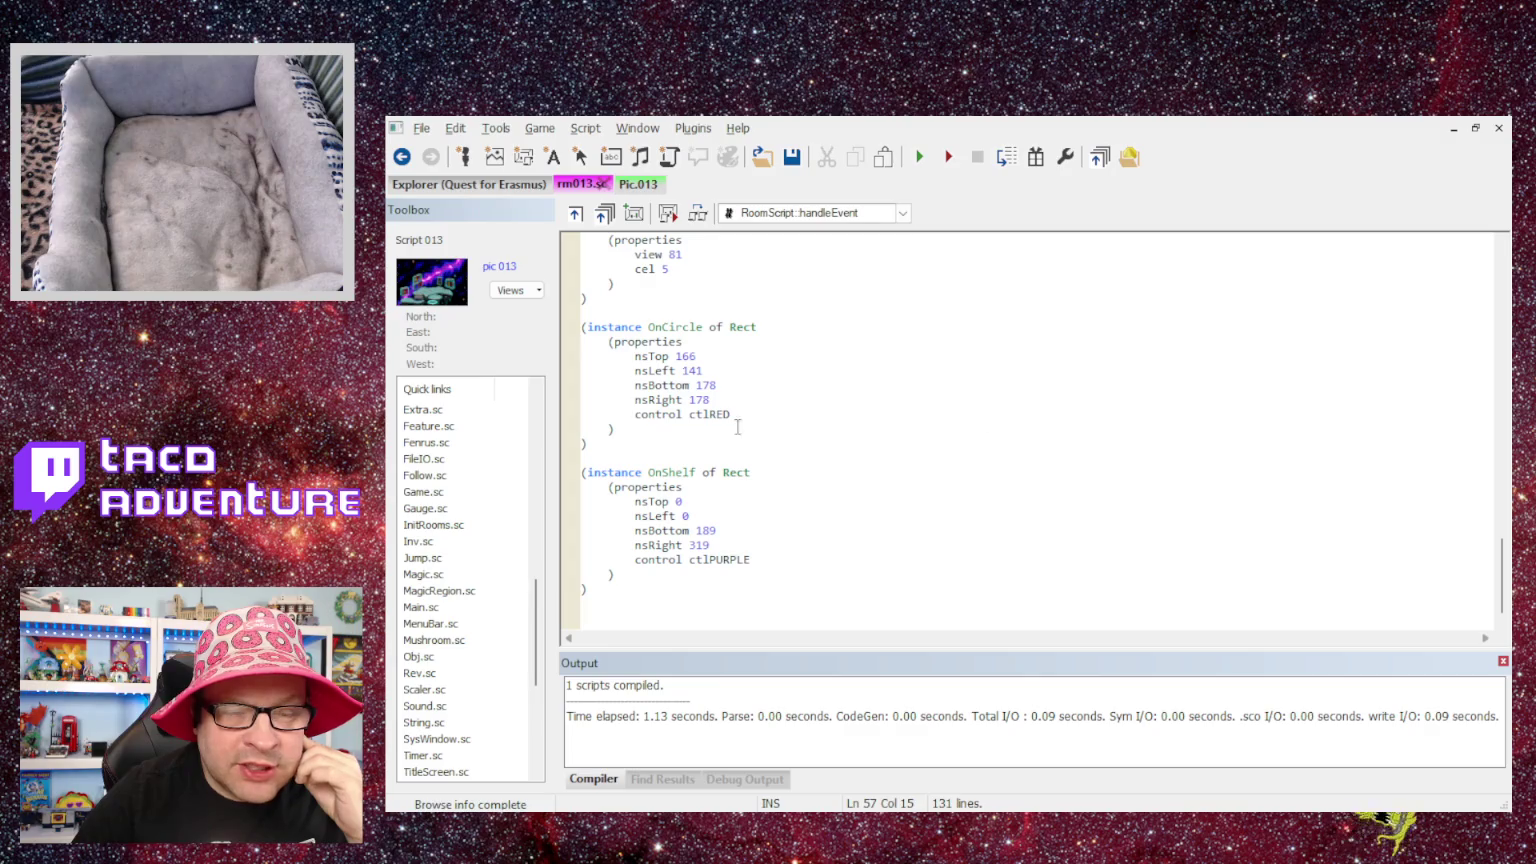
left_click(637, 186)
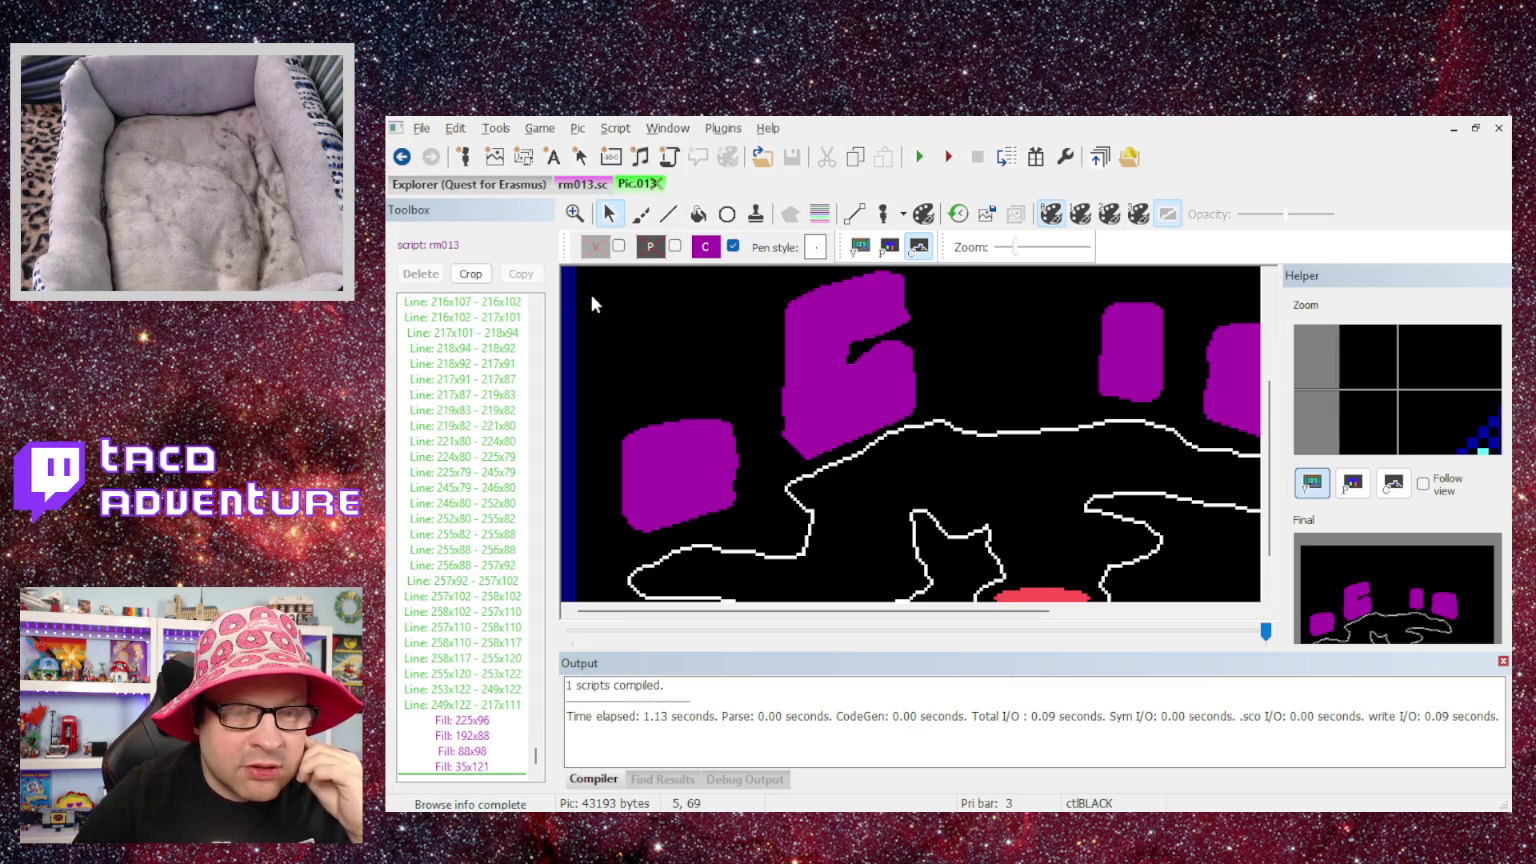
left_click(611, 184)
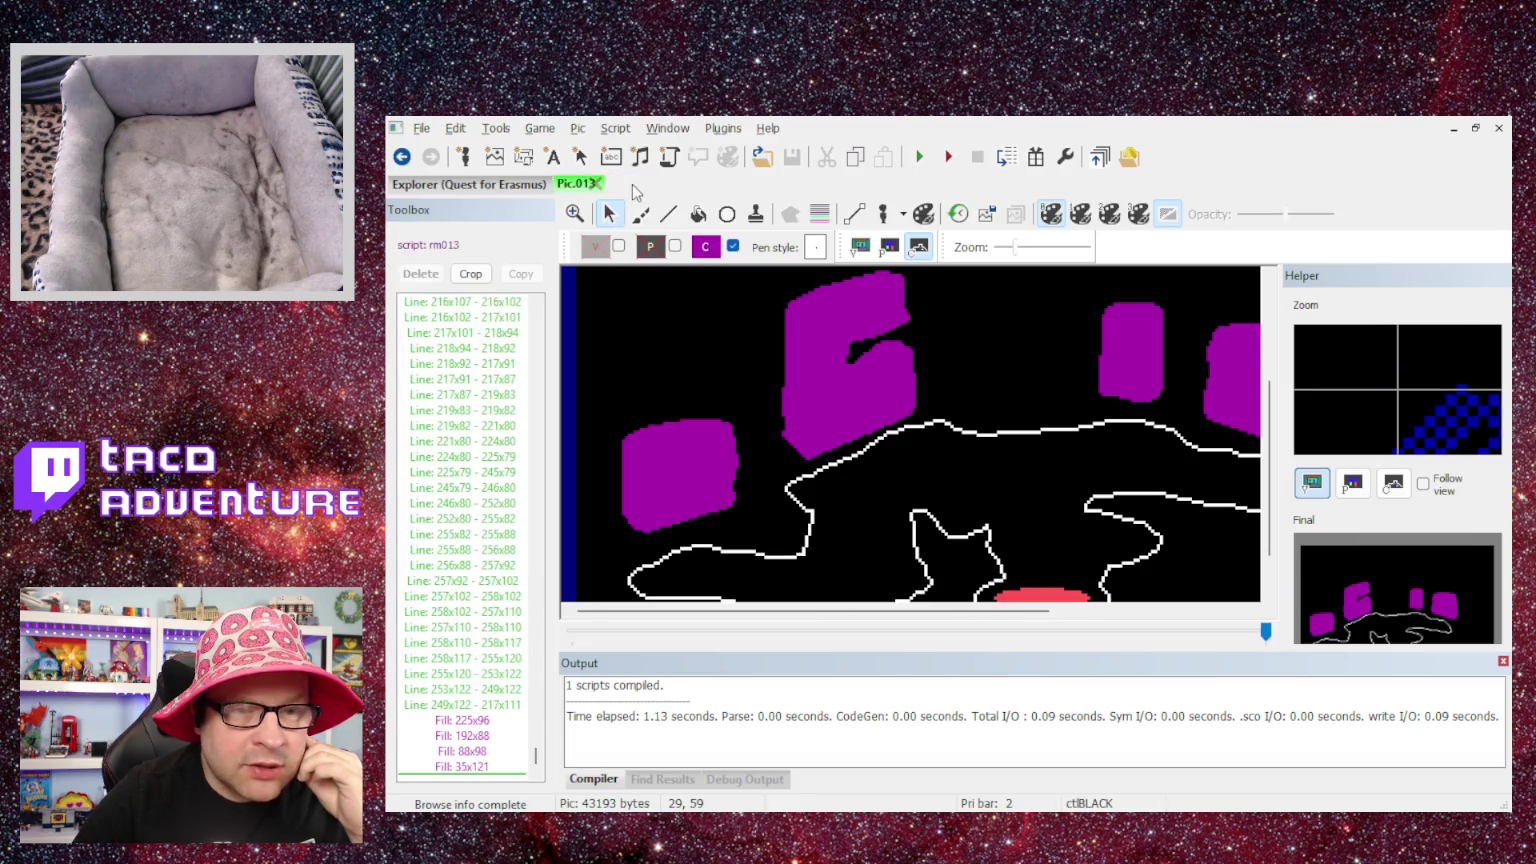
left_click(487, 184)
- From the Scripts list, go back to Pic.013 and open its linked rm013 script
left_click(772, 222)
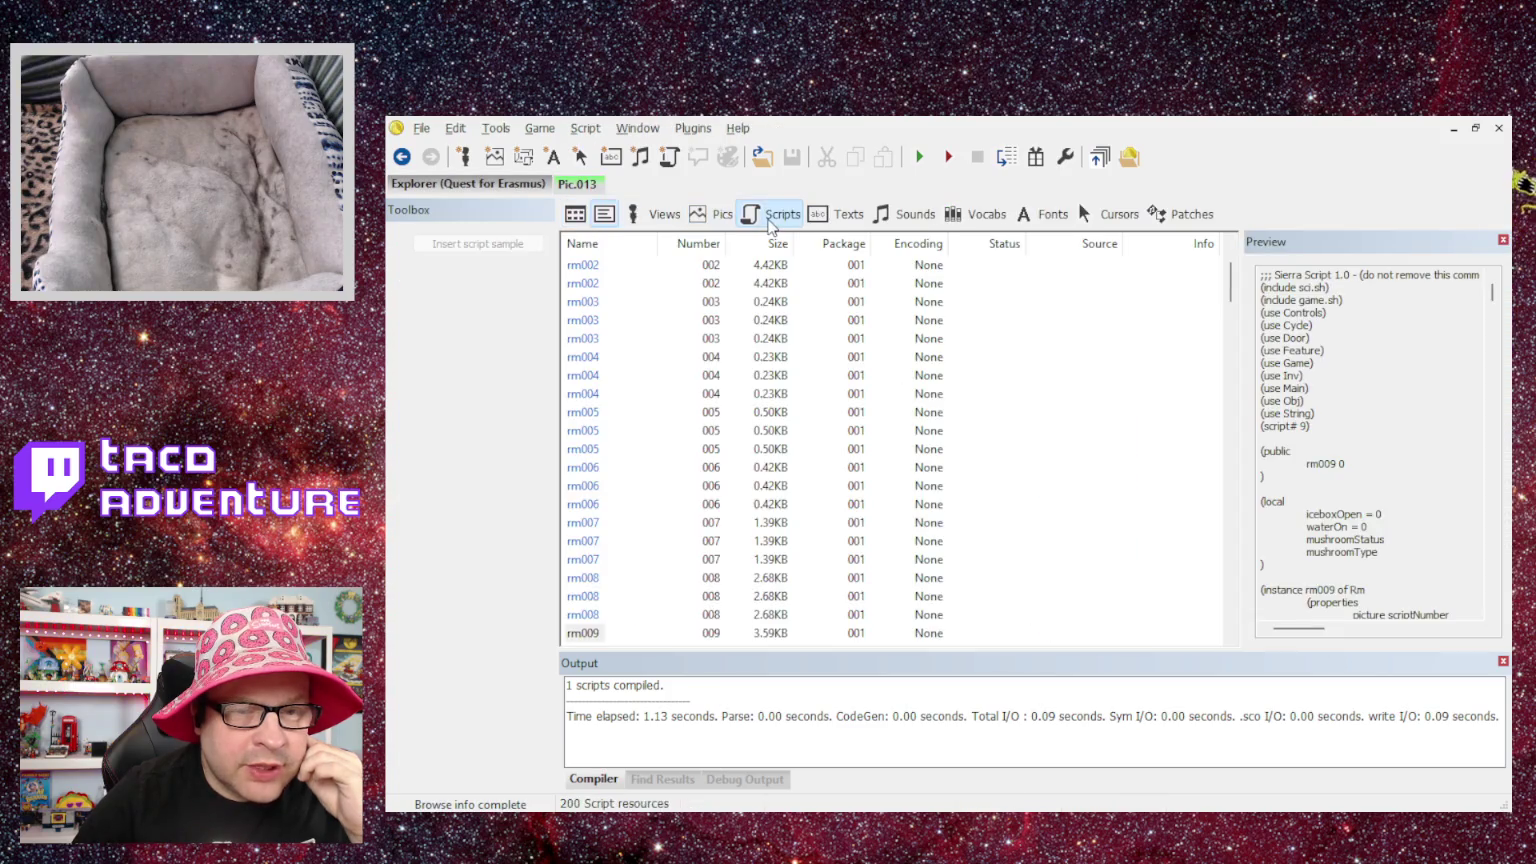
left_click(577, 184)
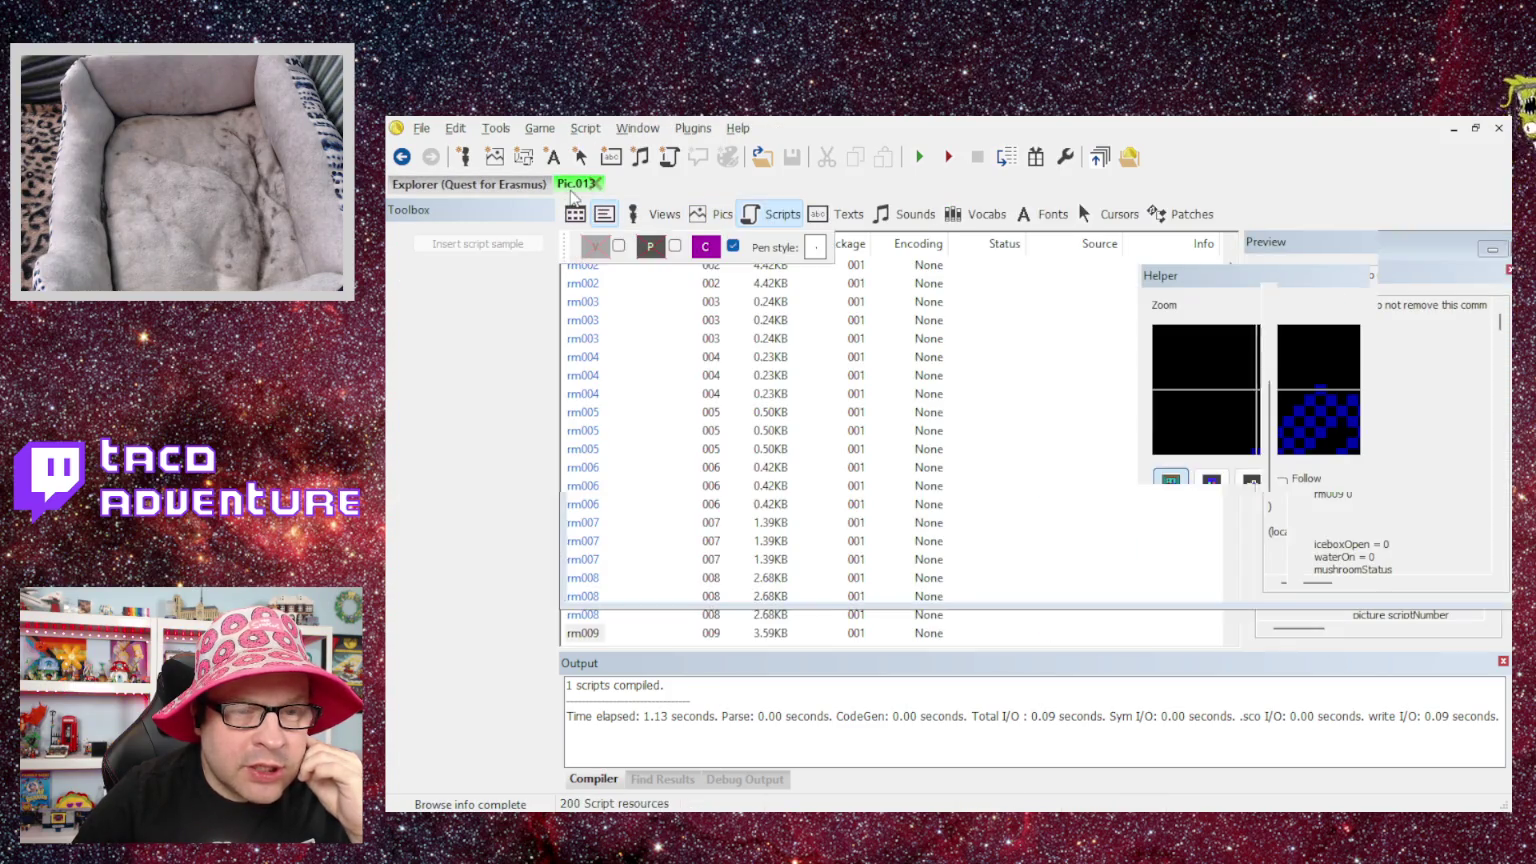
left_click(452, 243)
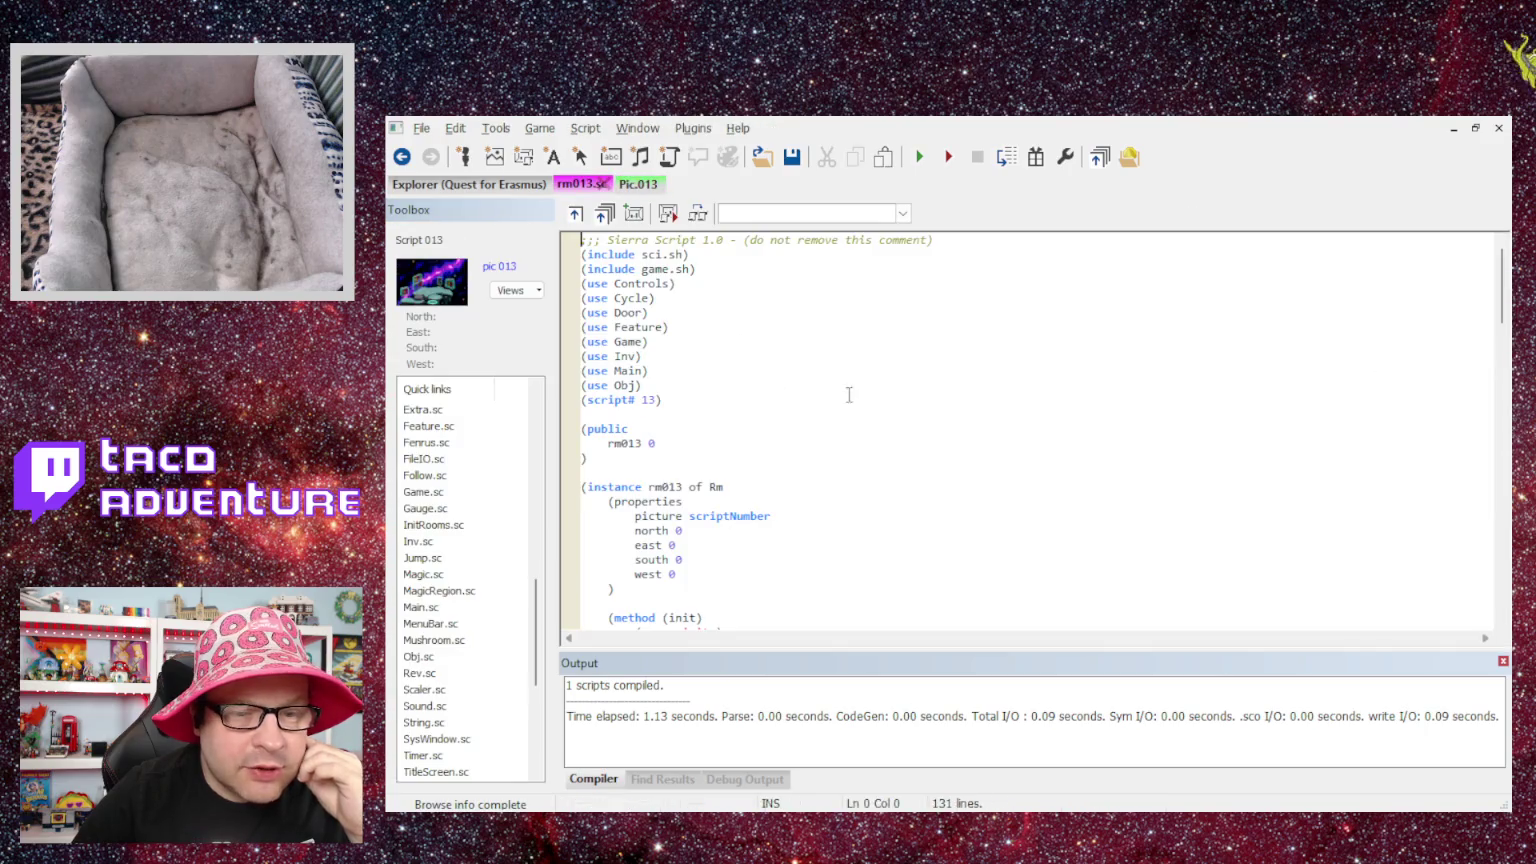
scroll(742, 481, "down", 20)
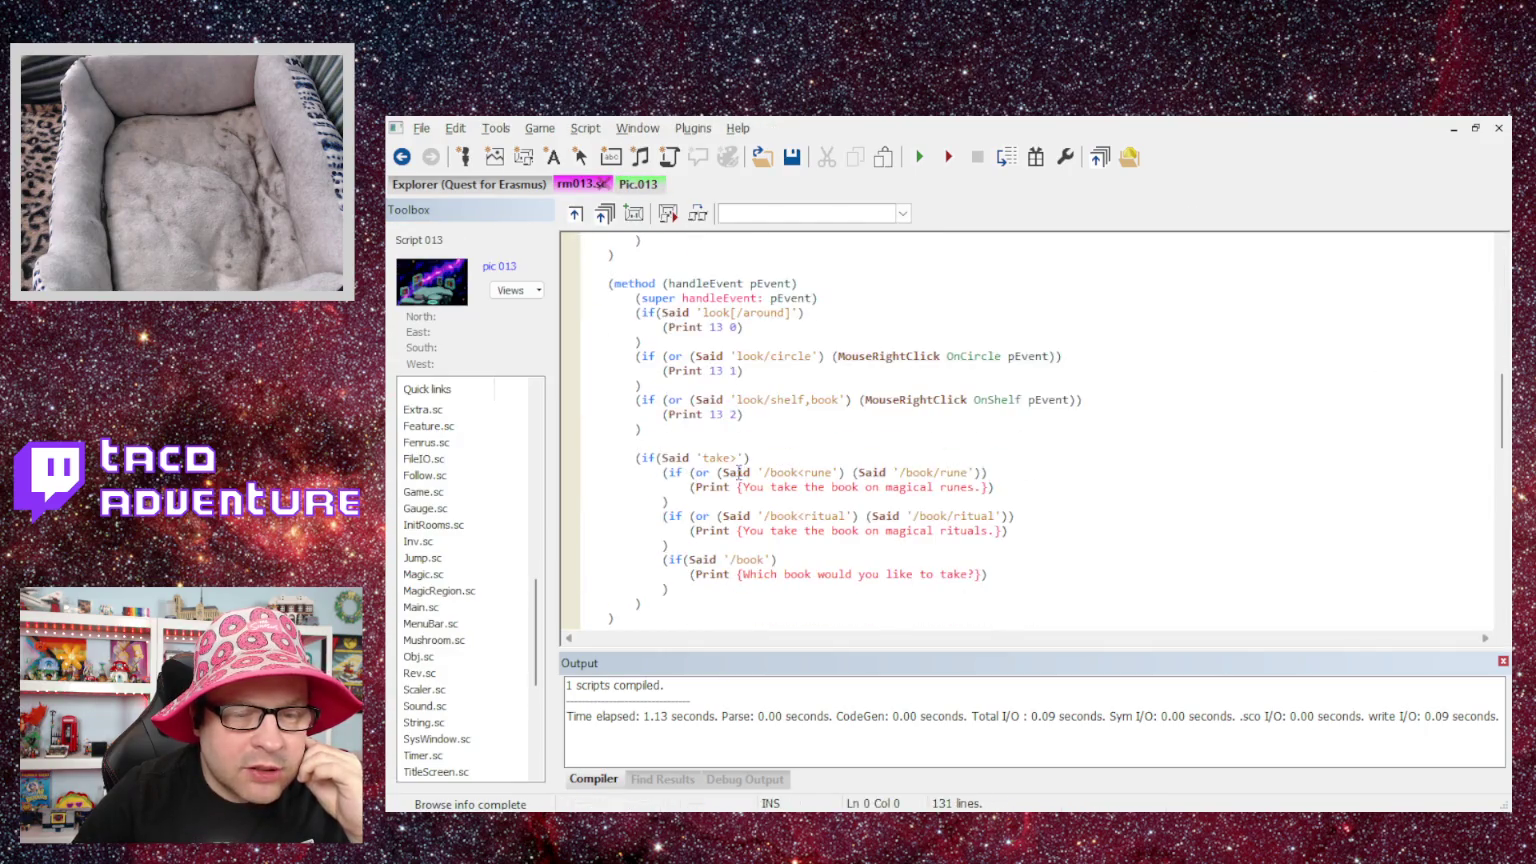
scroll(732, 458, "up", 3)
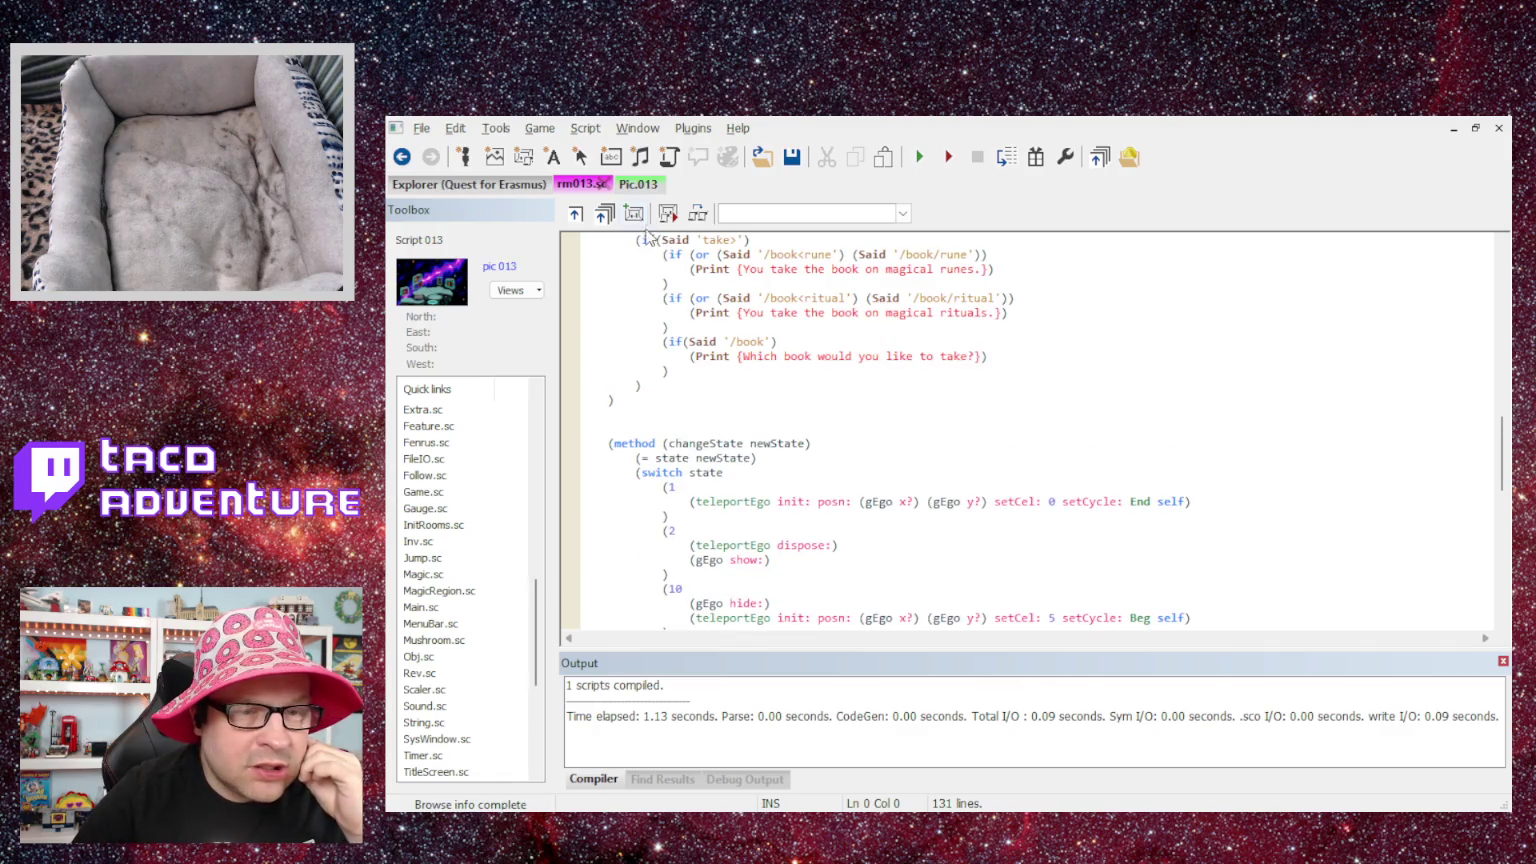
- Scroll through rm013's take-book, changeState and handleSpell code, alternating with Pic.013
left_click(636, 186)
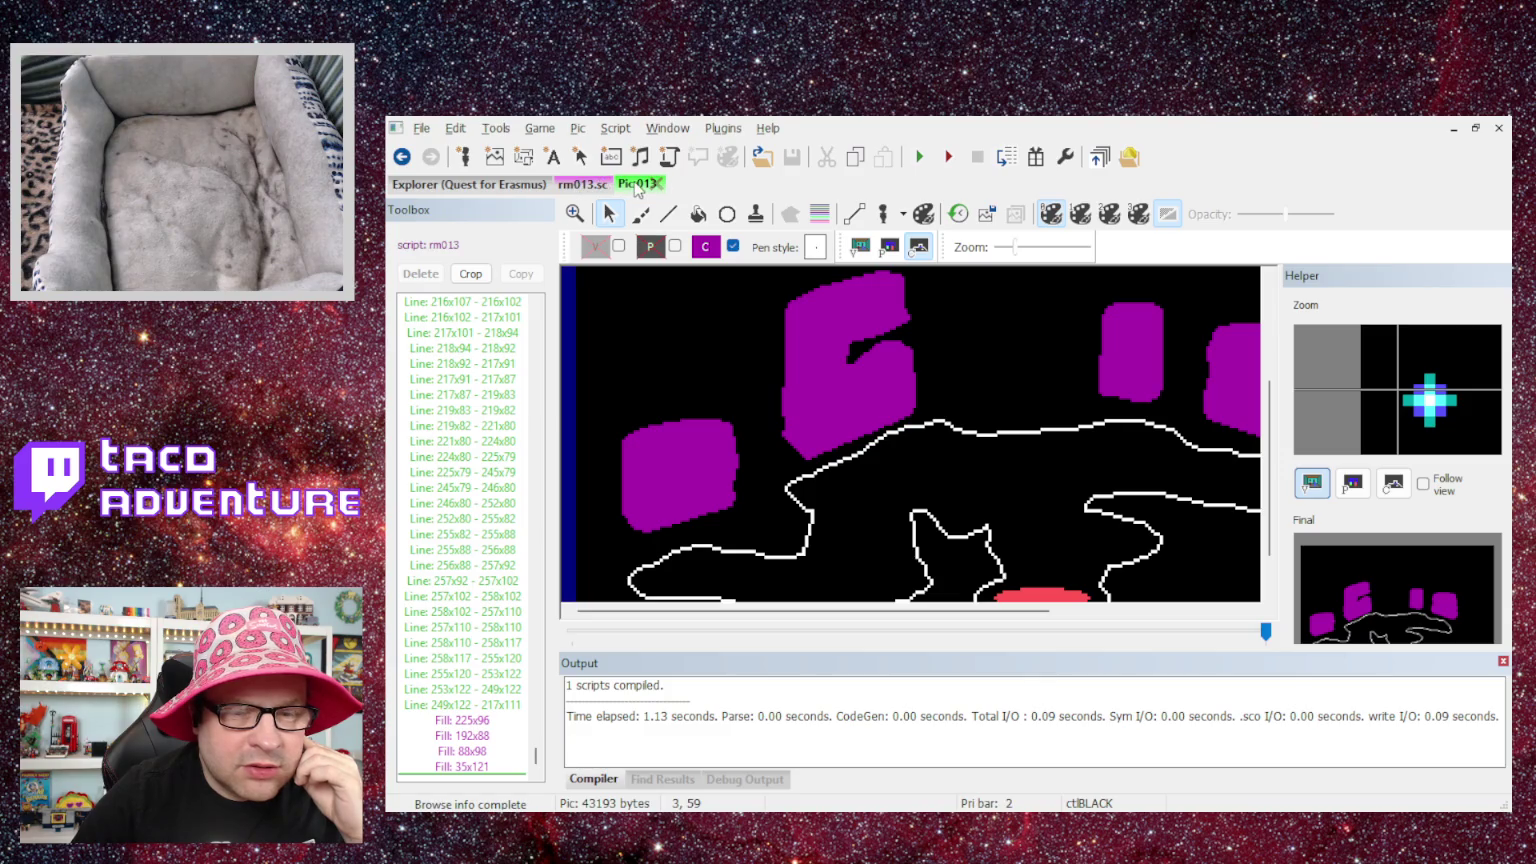
scroll(816, 370, "down", 2)
scroll(814, 367, "up", 3)
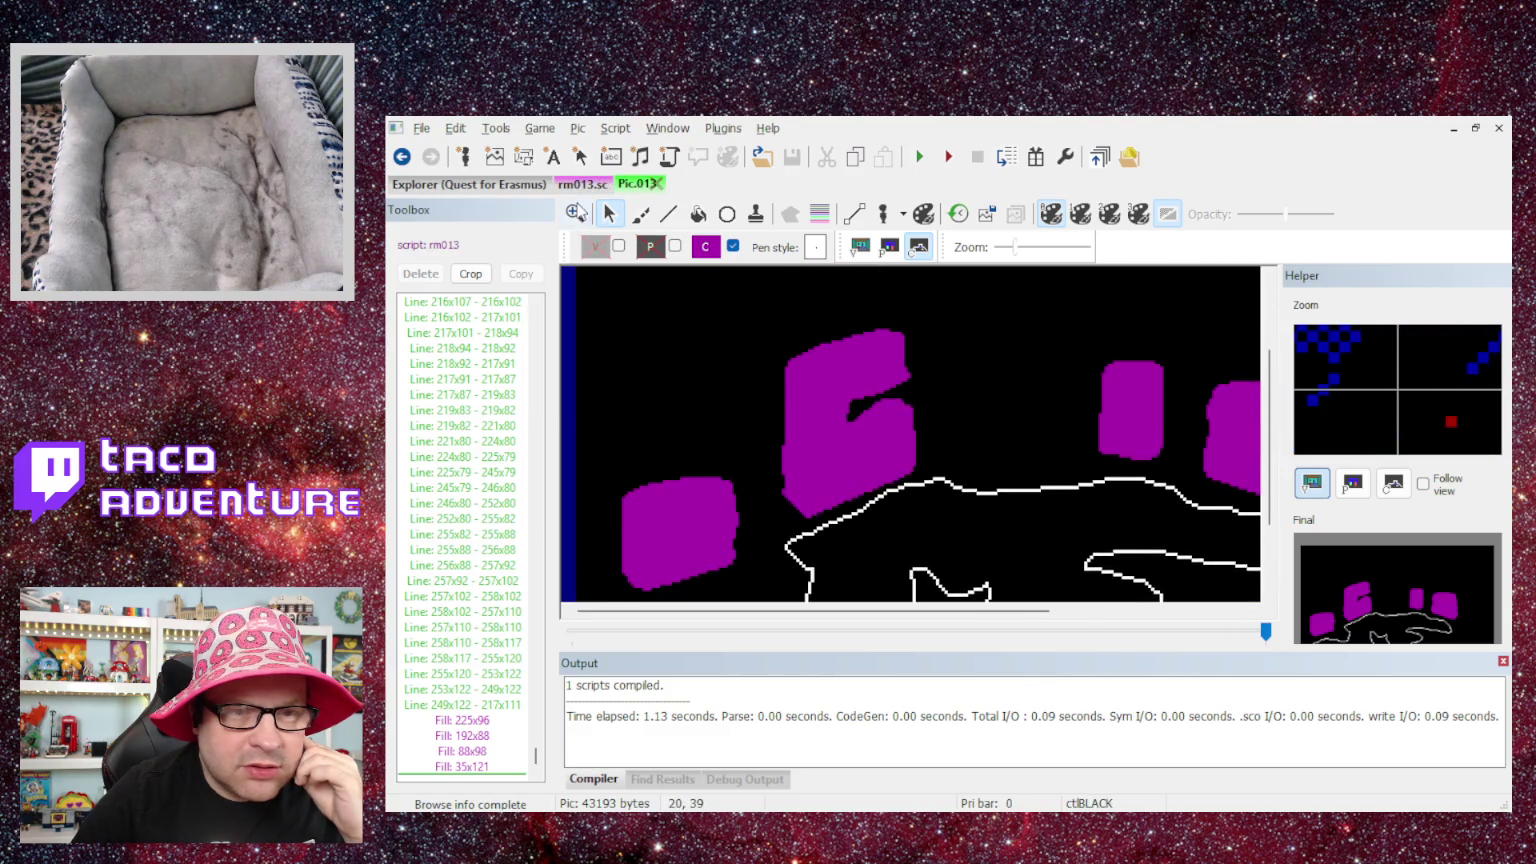
left_click(583, 186)
scroll(857, 409, "up", 7)
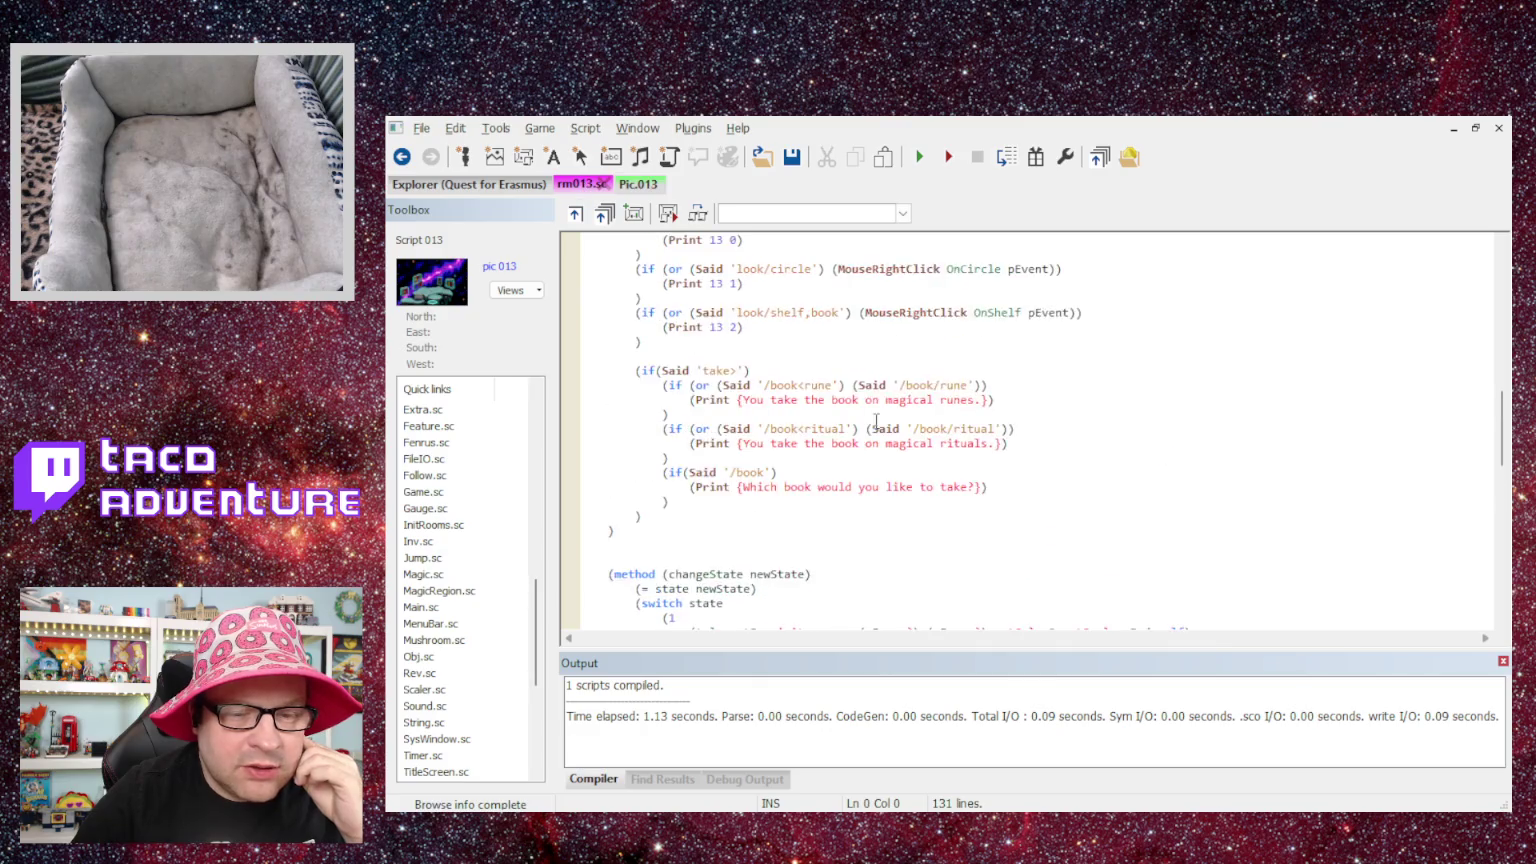
scroll(857, 409, "down", 12)
scroll(857, 409, "down", 6)
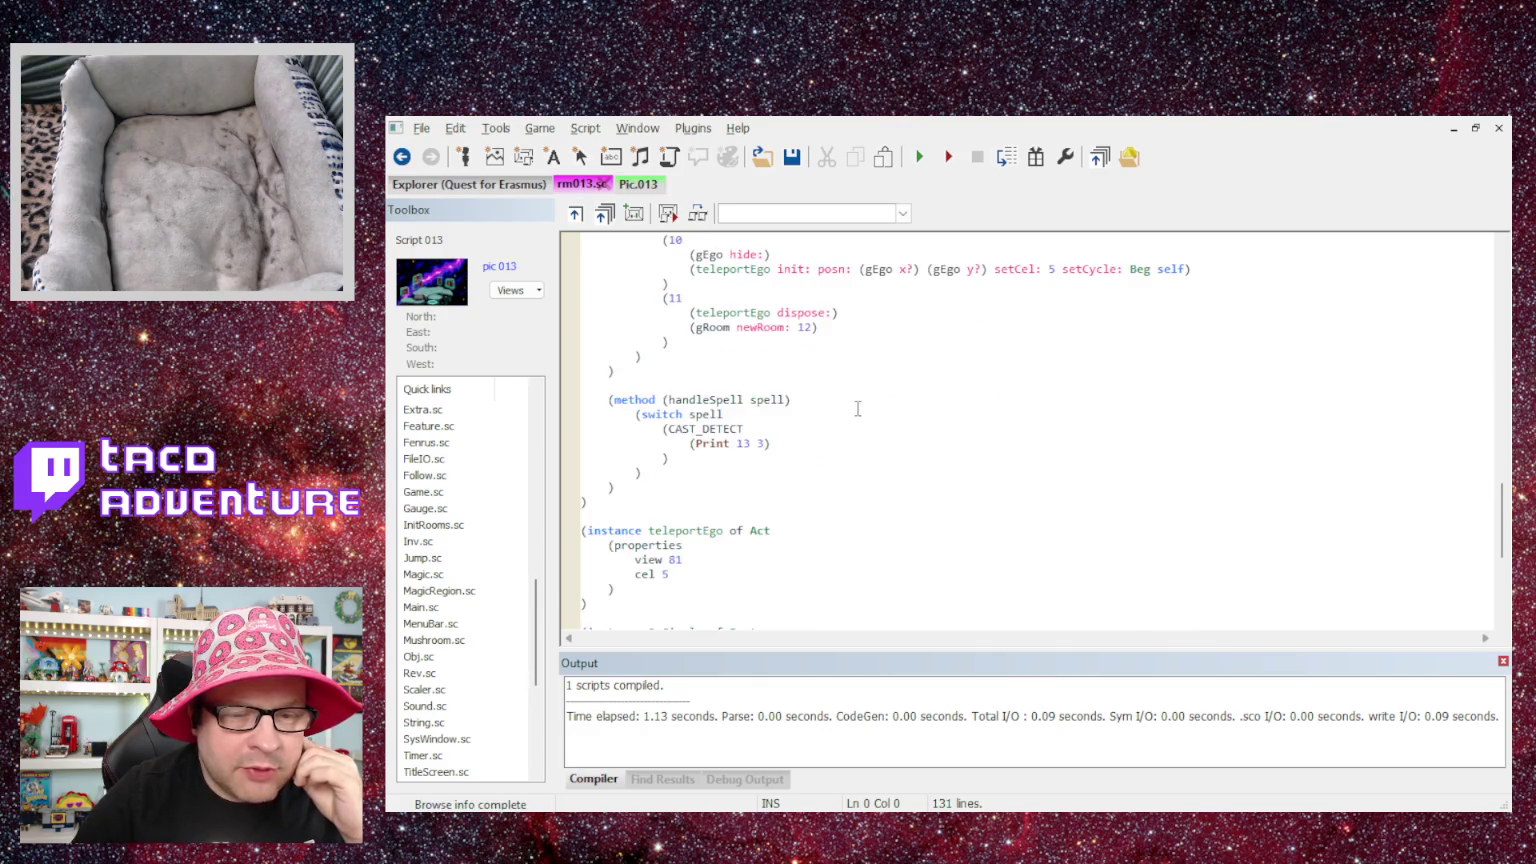
scroll(850, 401, "up", 2)
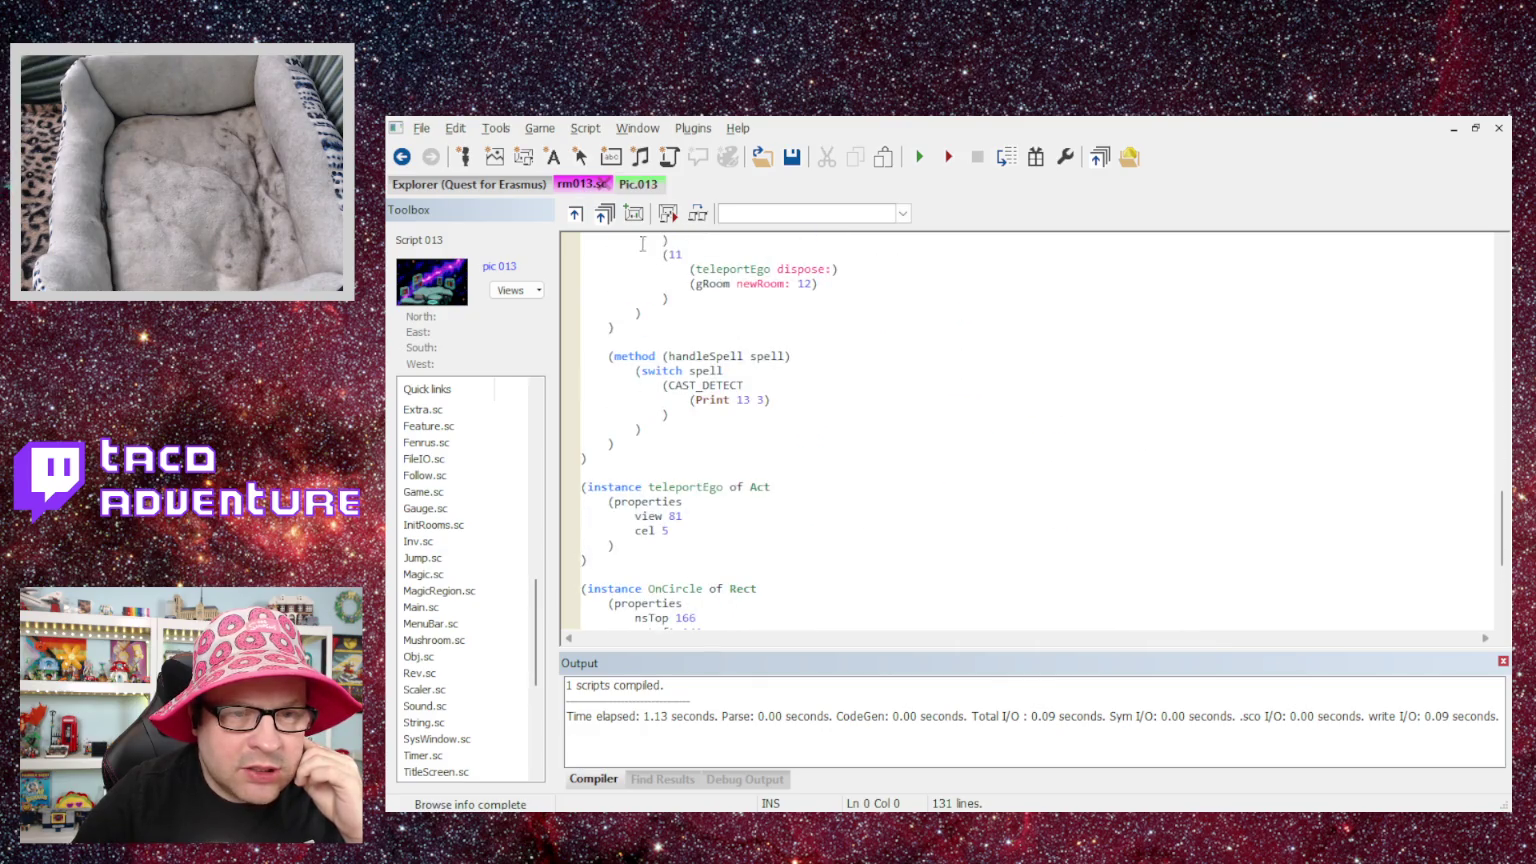
left_click(632, 186)
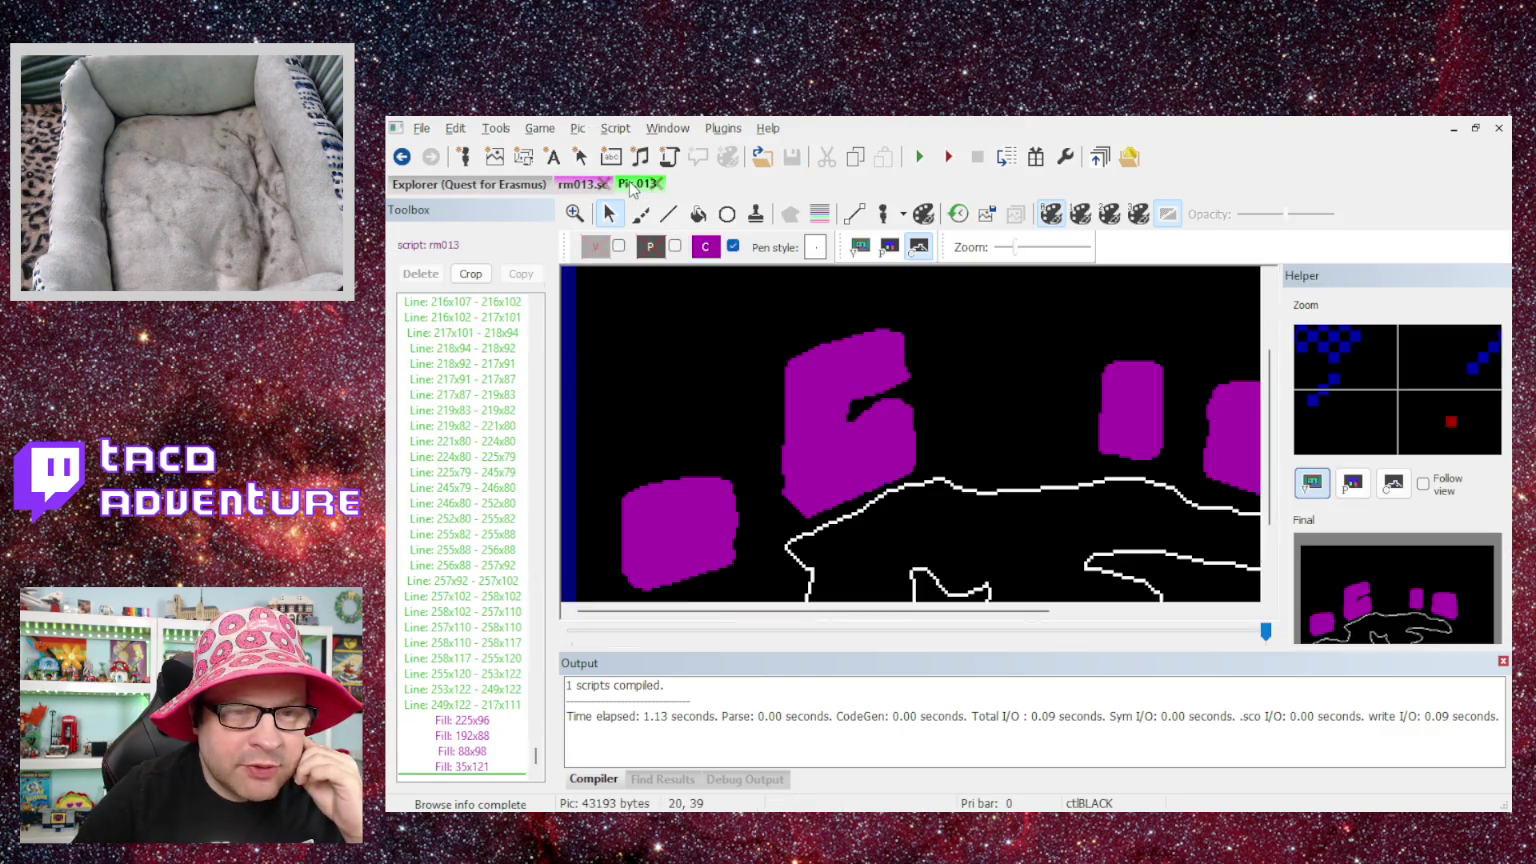
left_click(577, 186)
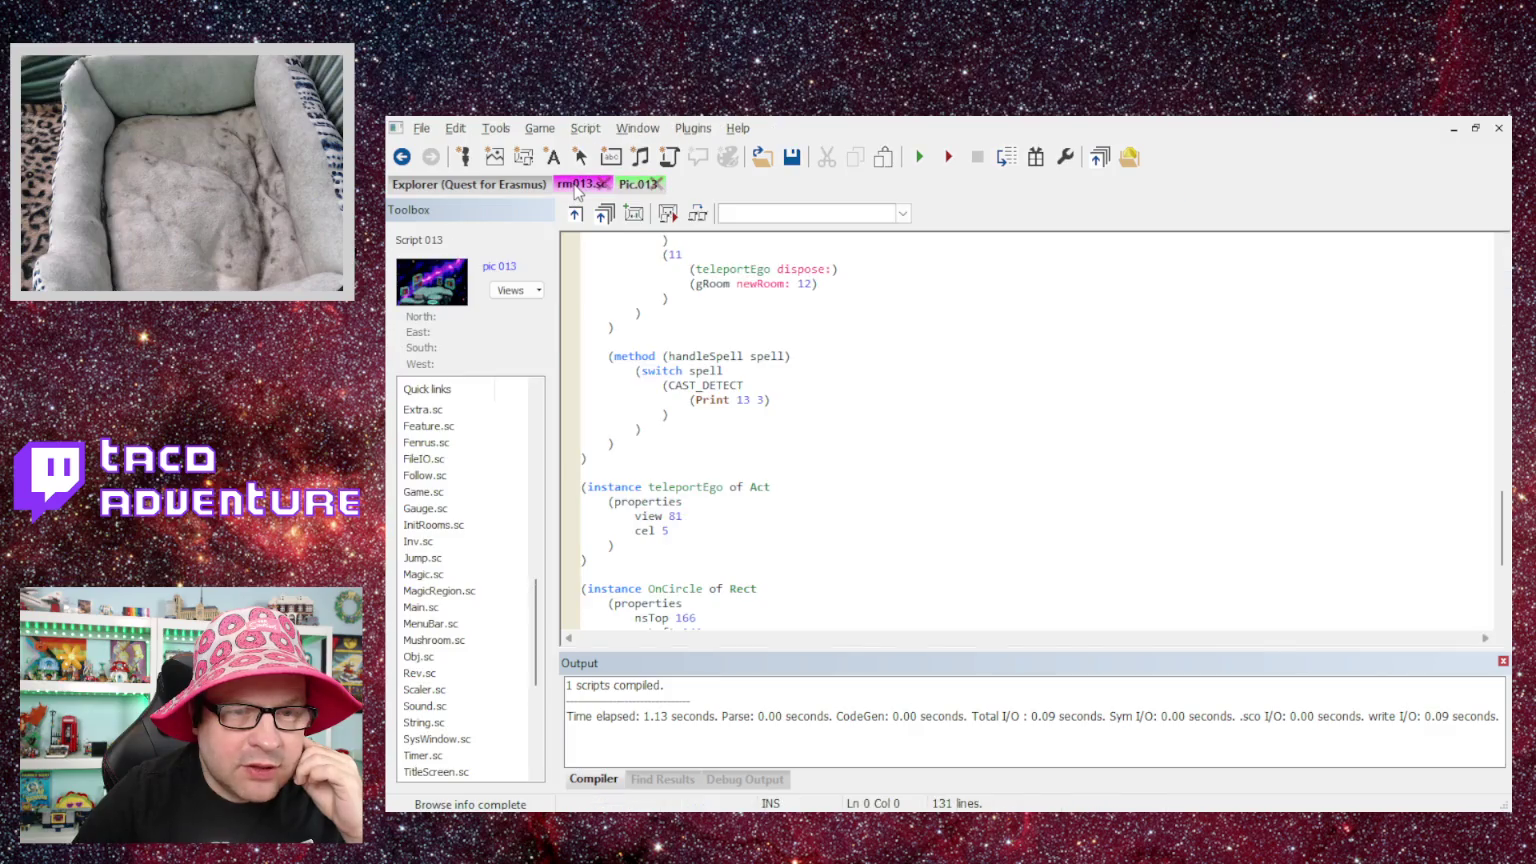
left_click(650, 184)
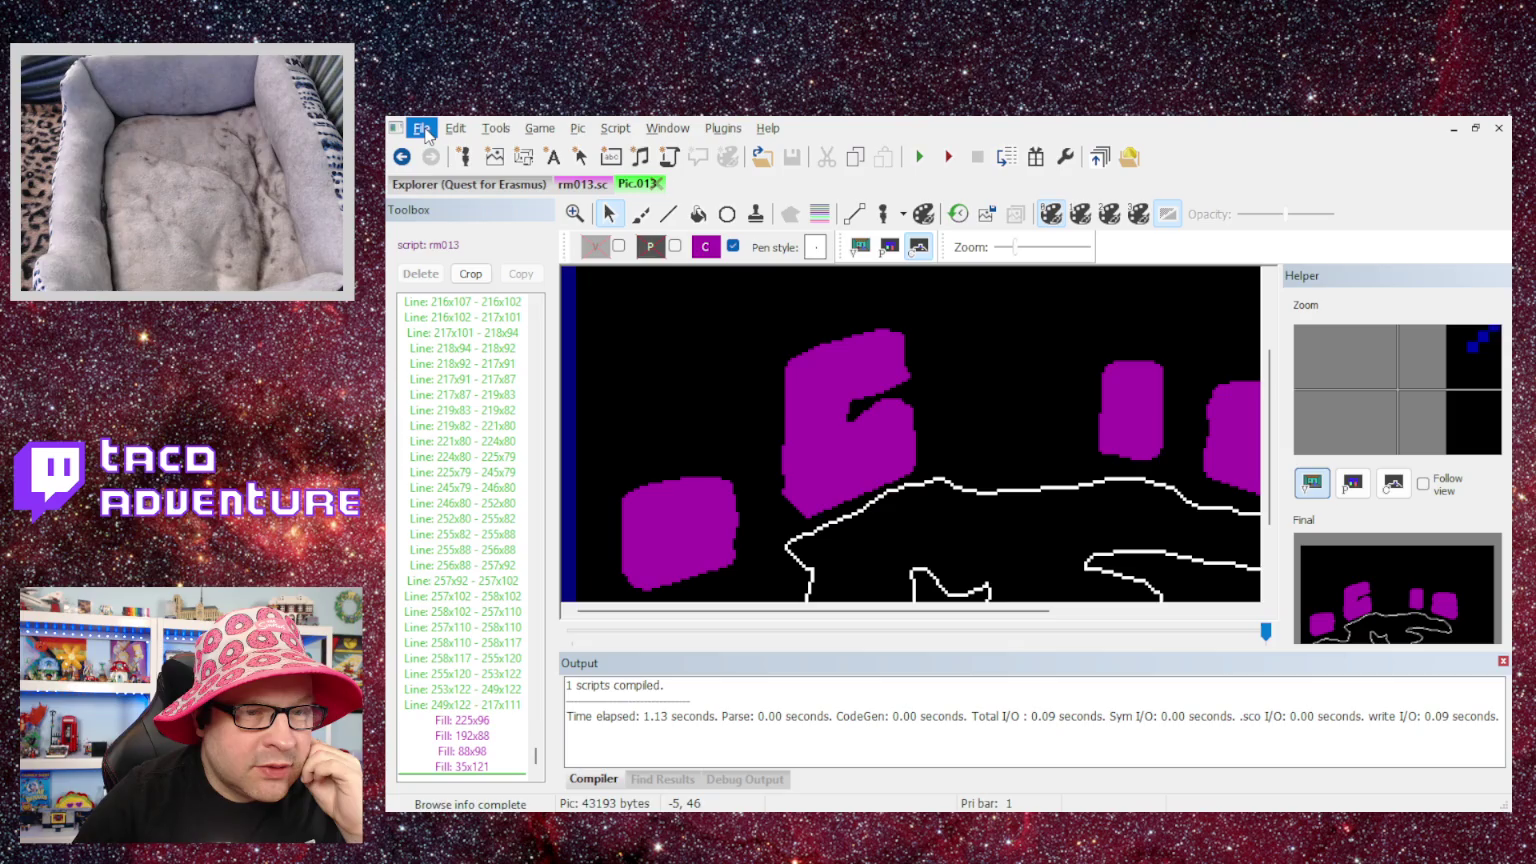
- Return to the resource explorer and scroll through the script list
scroll(868, 370, "down", 3)
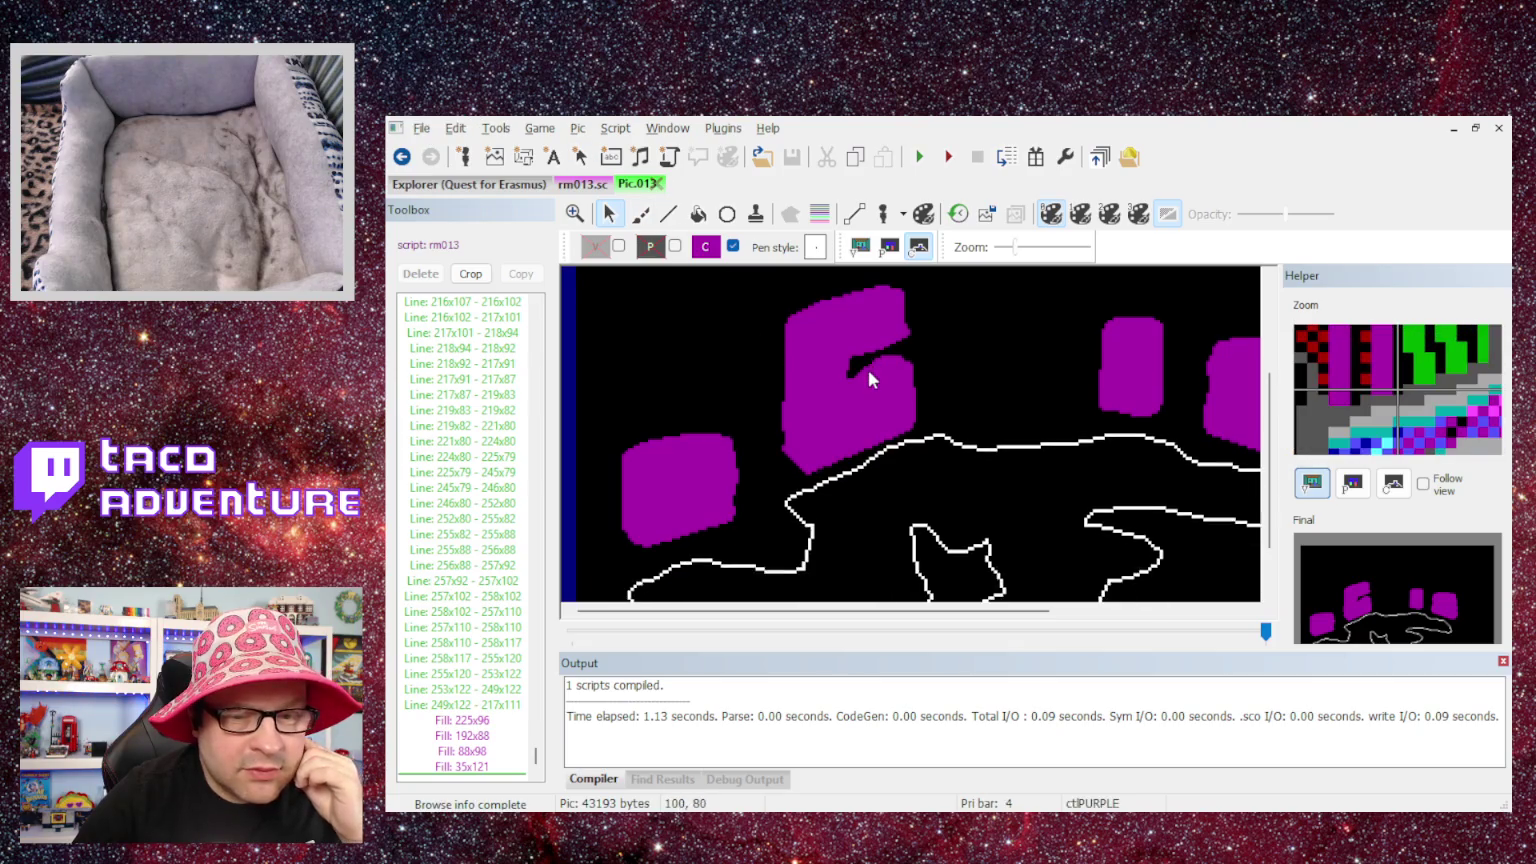
scroll(845, 326, "up", 3)
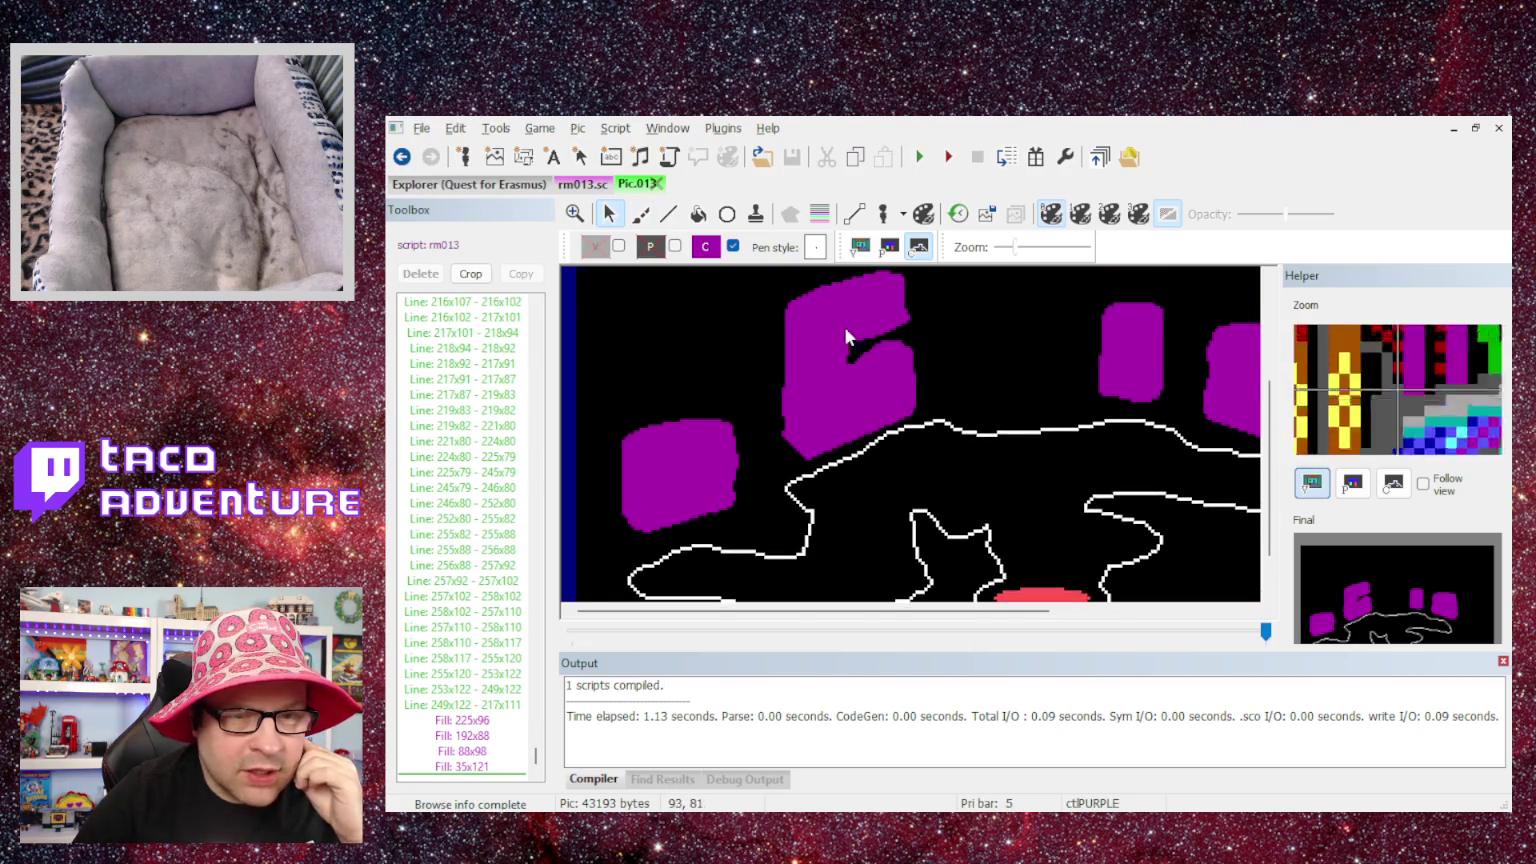
left_click(465, 184)
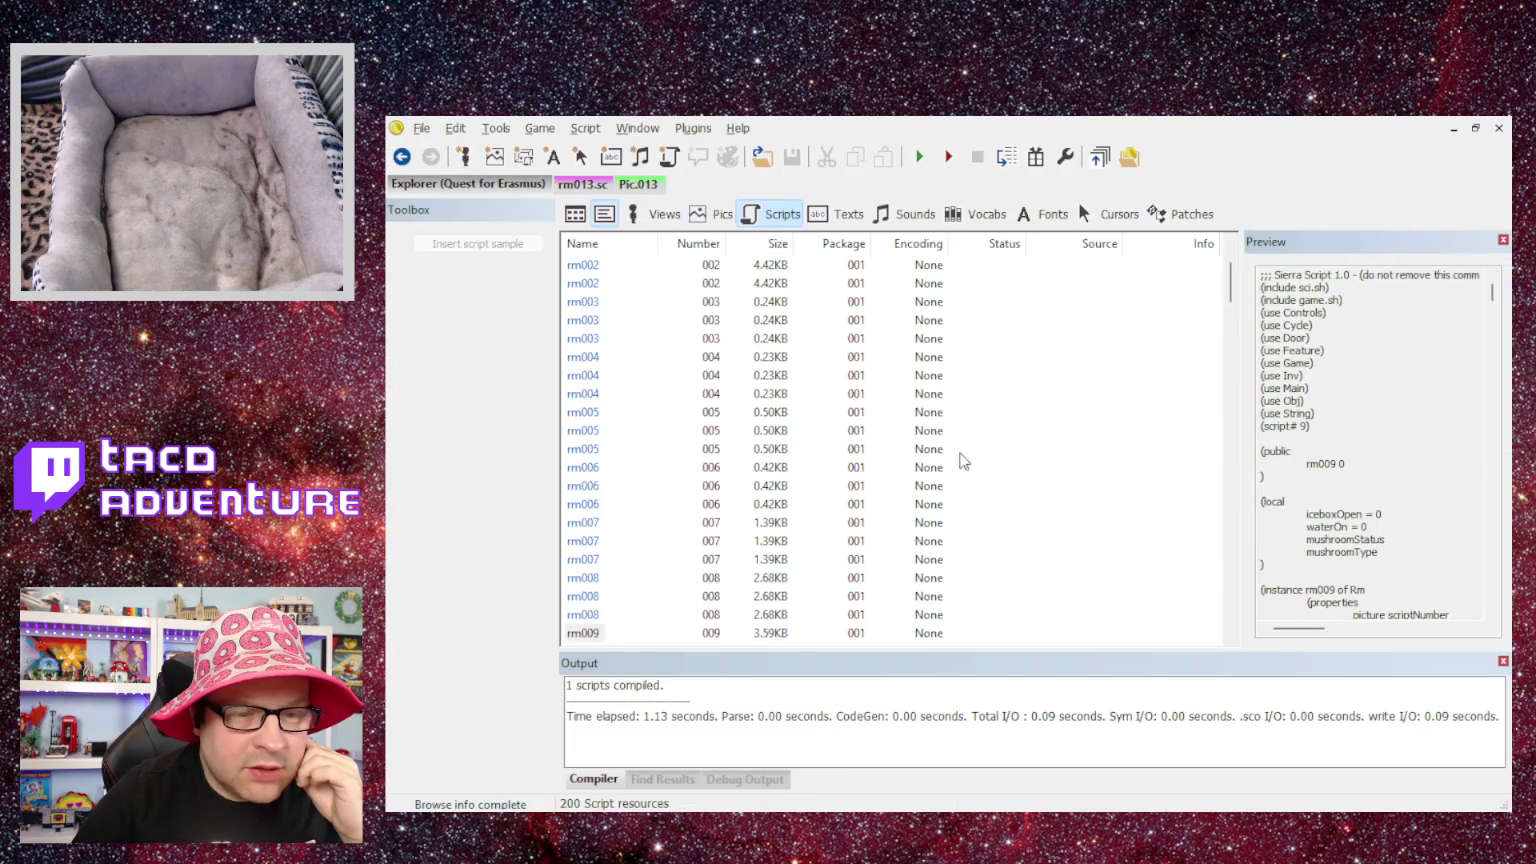
scroll(1005, 436, "down", 20)
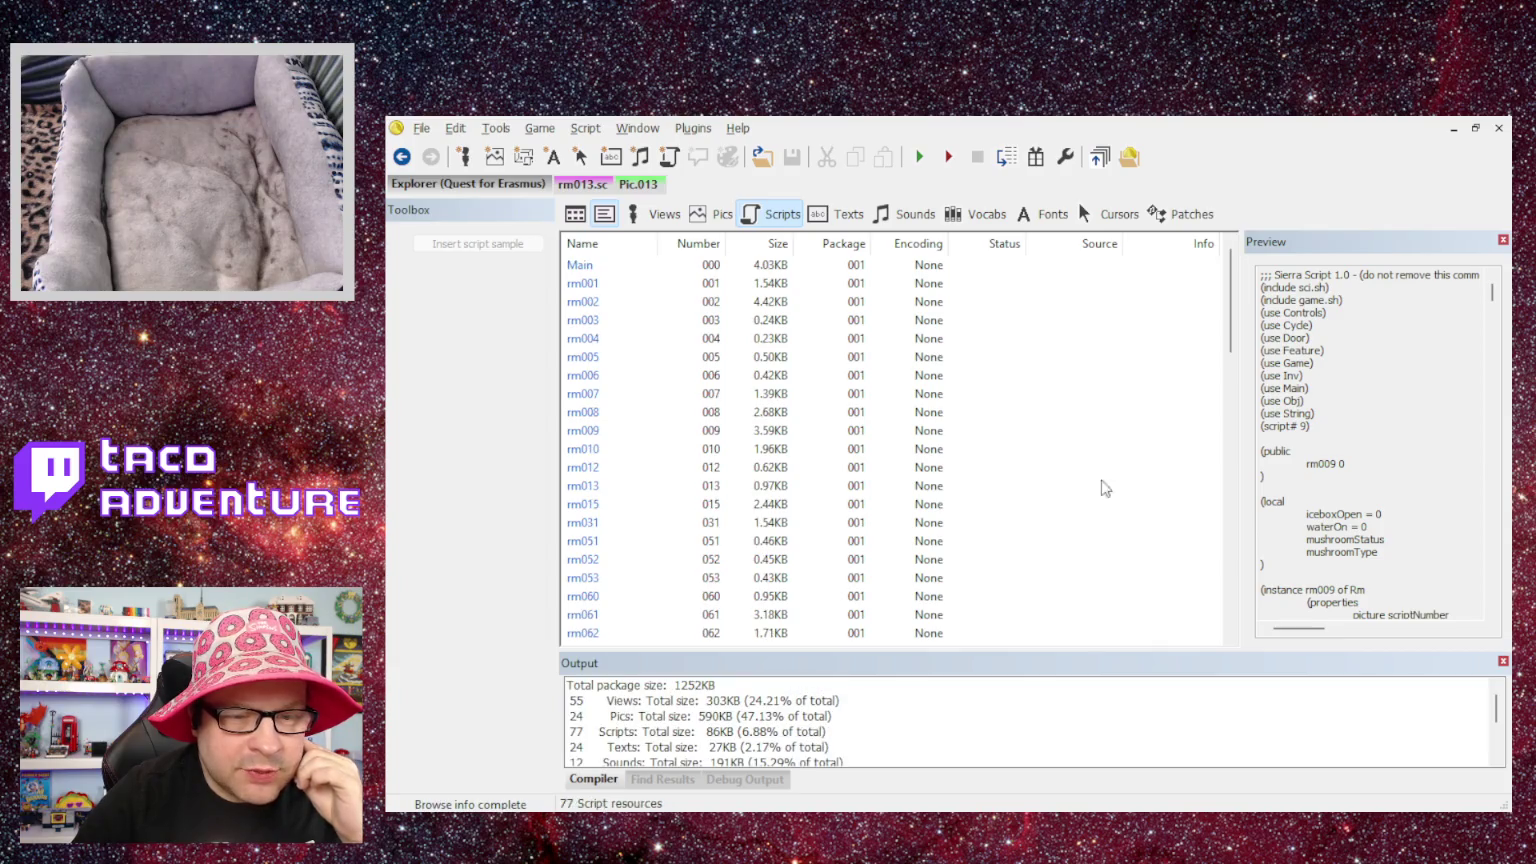
scroll(1063, 518, "down", 3)
mouse_move(1232, 350)
left_mouse_down()
mouse_move(1243, 540)
mouse_move(1236, 288)
left_mouse_up()
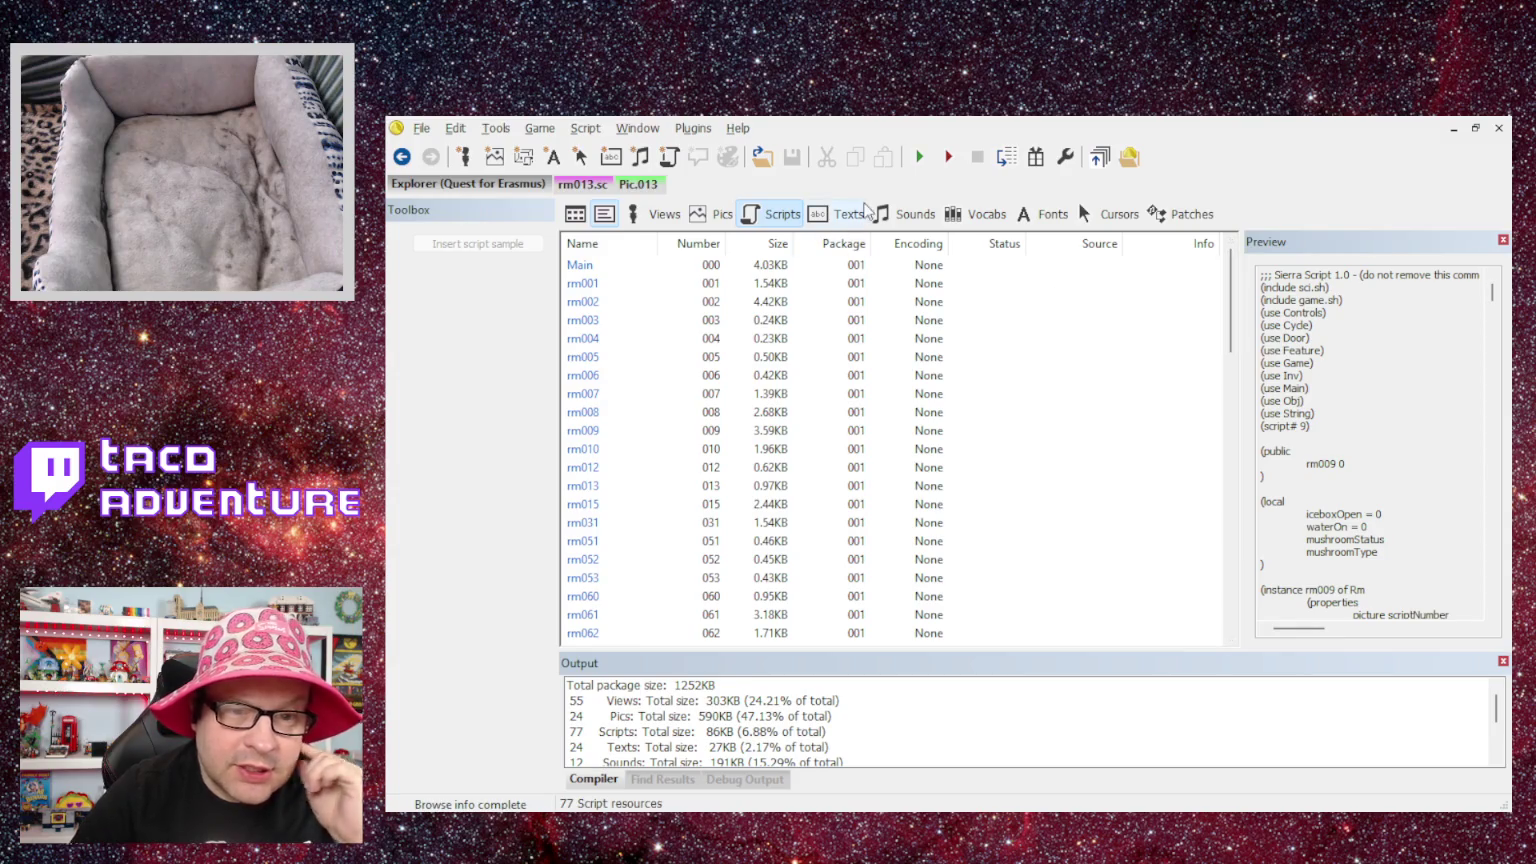
- Browse the Pics and Scripts lists, then show the 24 Texts resources
left_click(697, 218)
scroll(1148, 426, "down", 5)
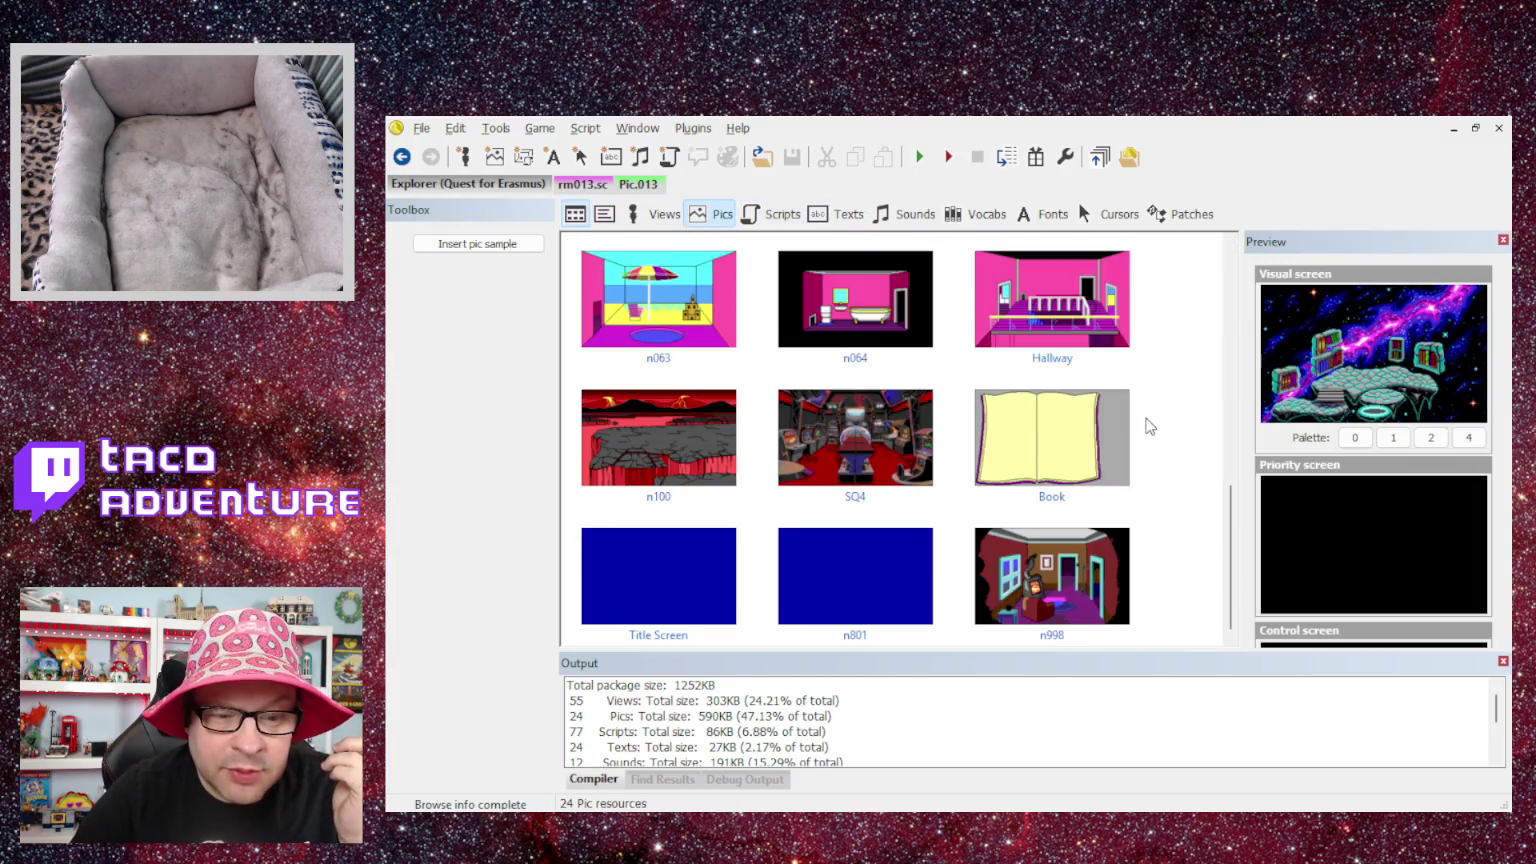
scroll(1148, 426, "up", 5)
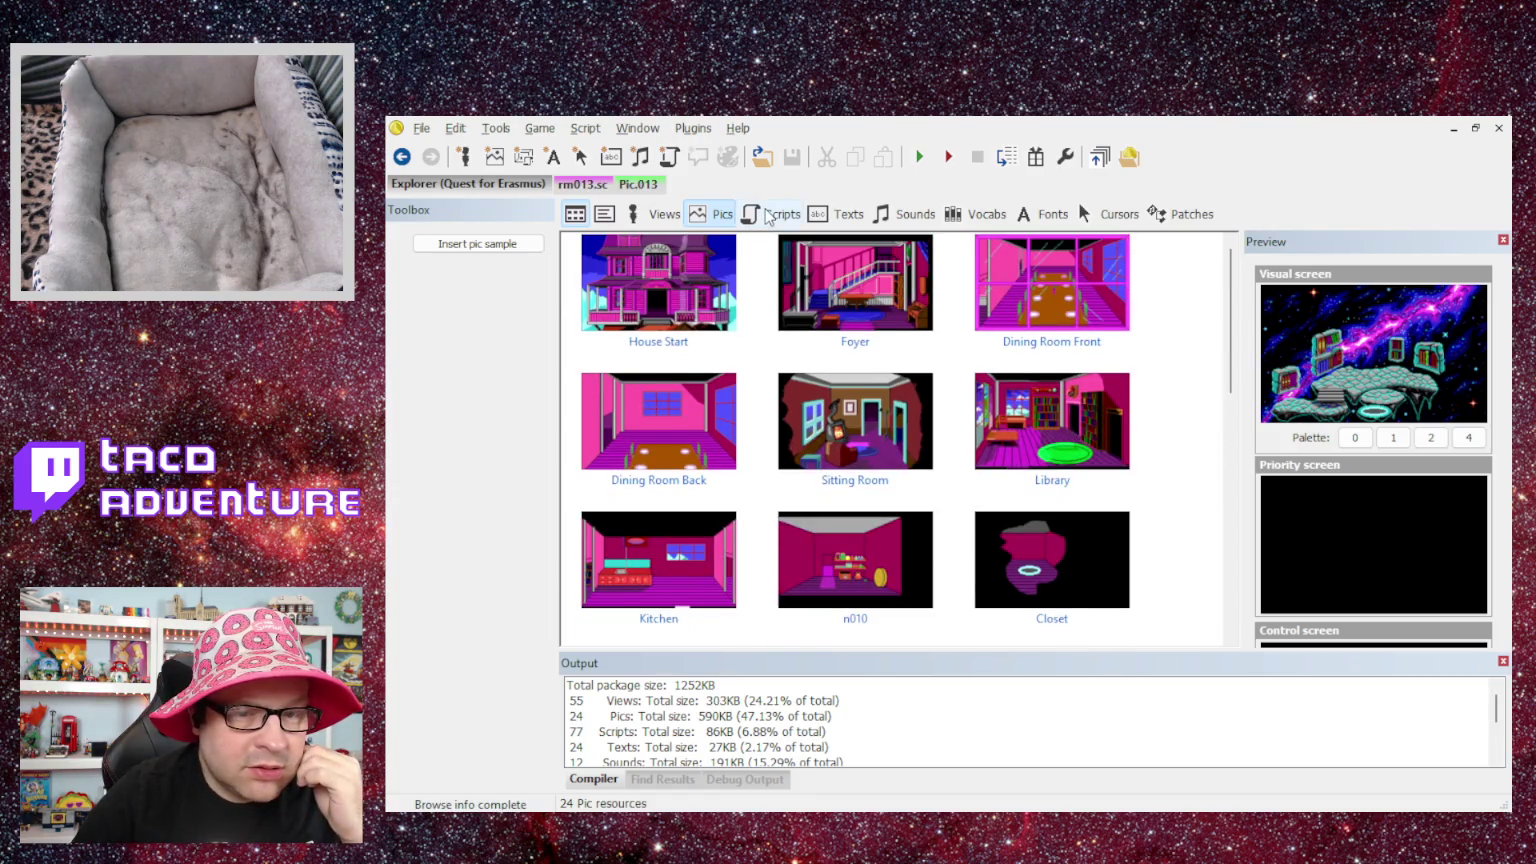
scroll(986, 425, "down", 5)
scroll(986, 425, "up", 5)
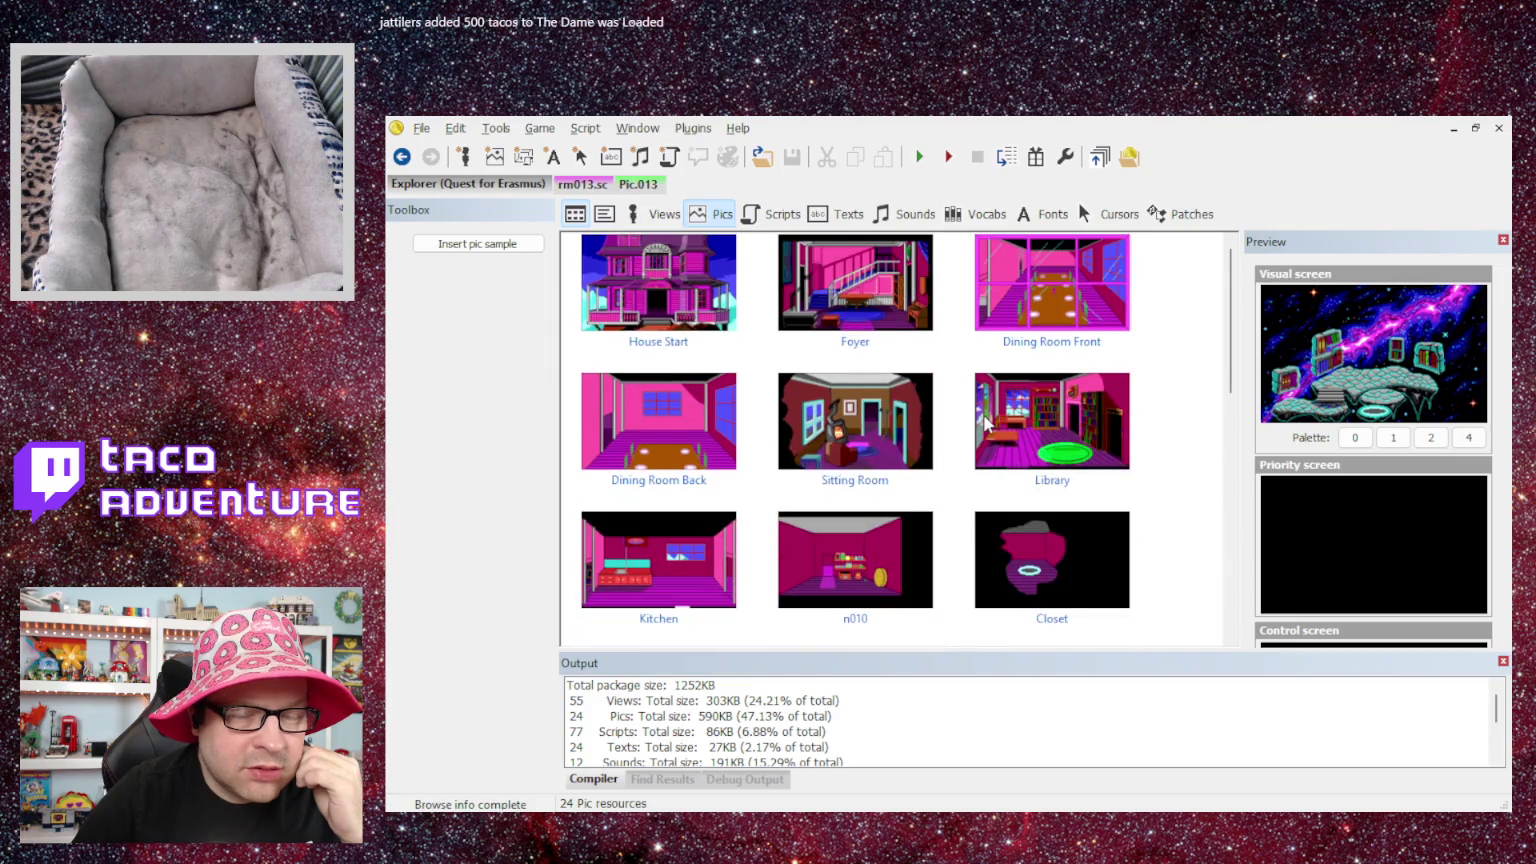
left_click(775, 214)
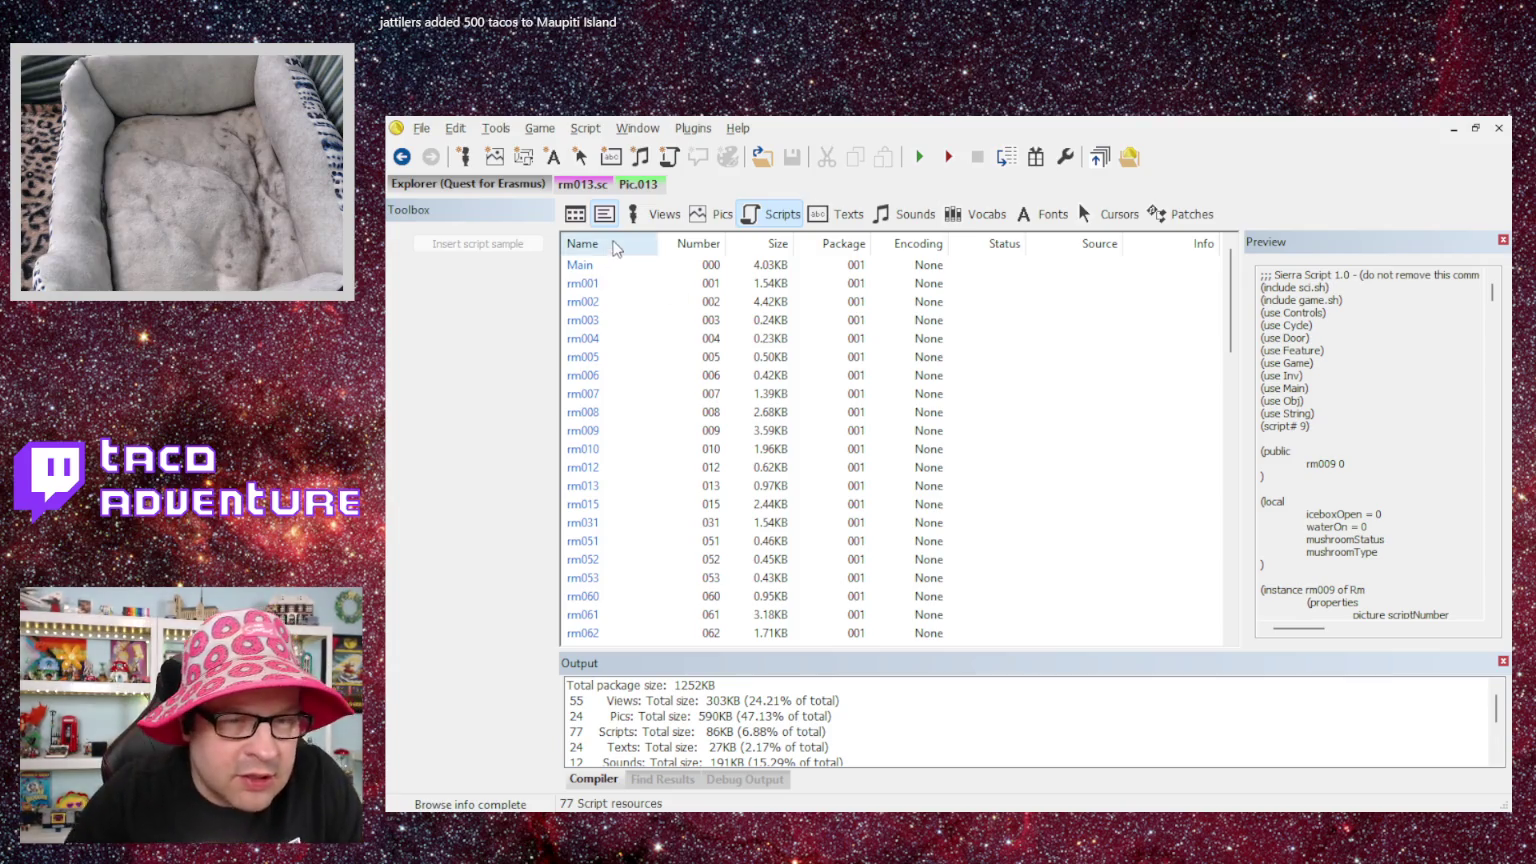
left_click(833, 216)
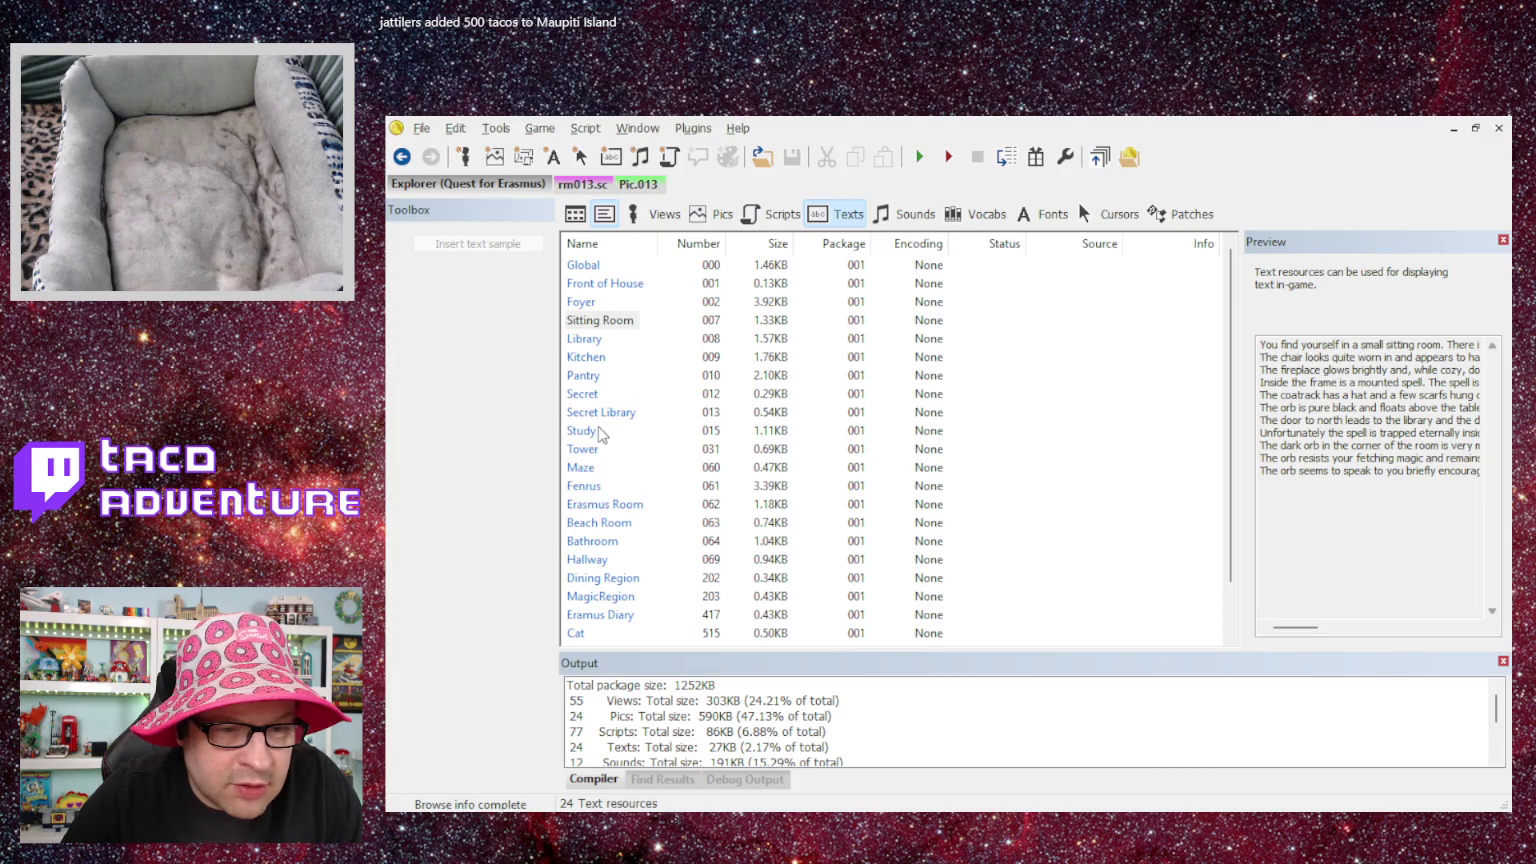
- Open the Secret Library Text.013 resource and begin editing its second message
double_click(600, 412)
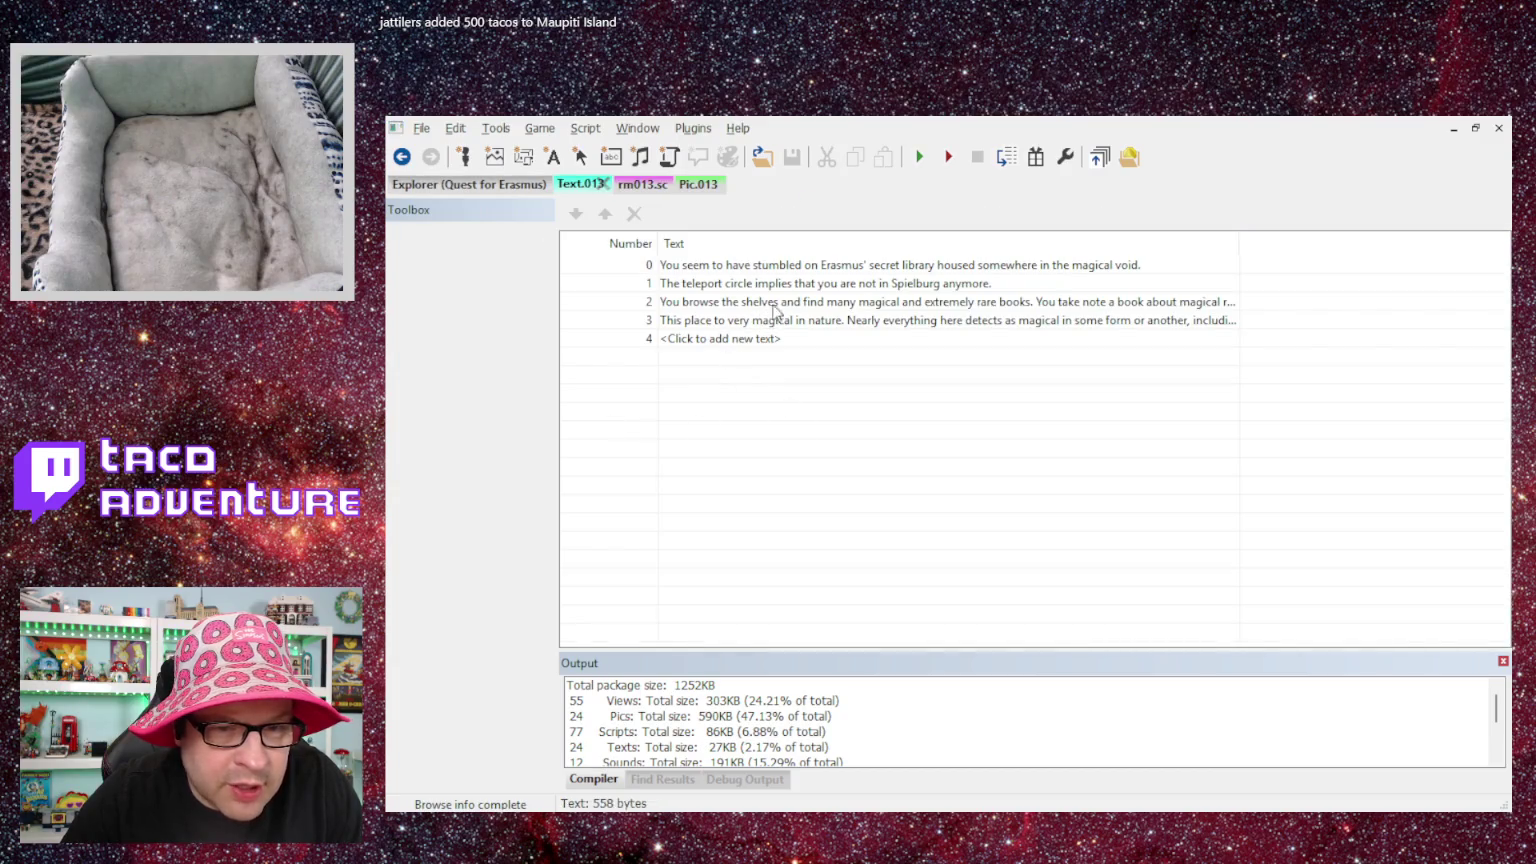
double_click(778, 303)
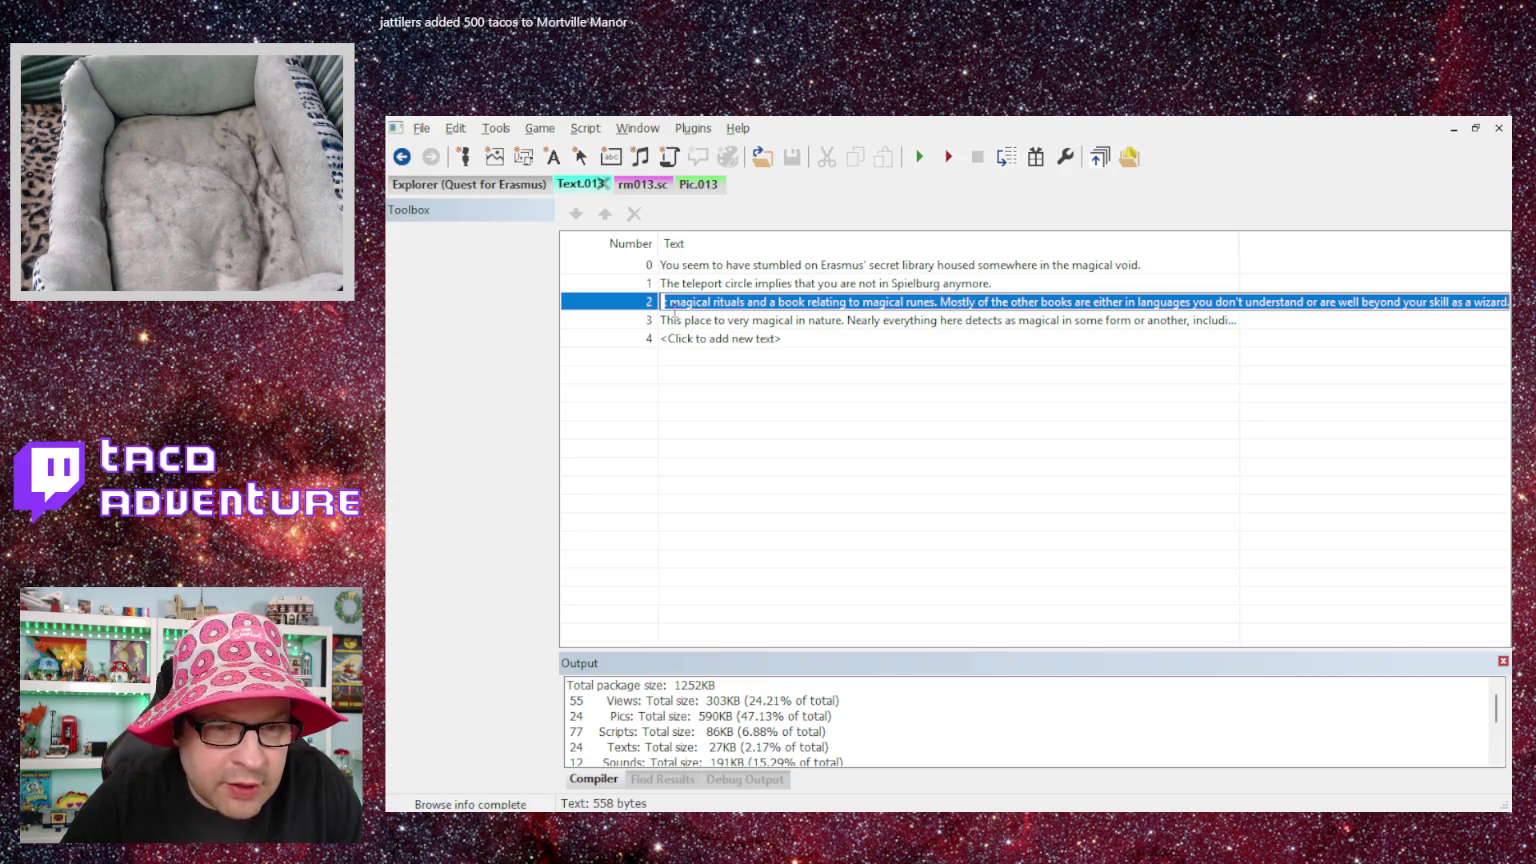
left_click(687, 338)
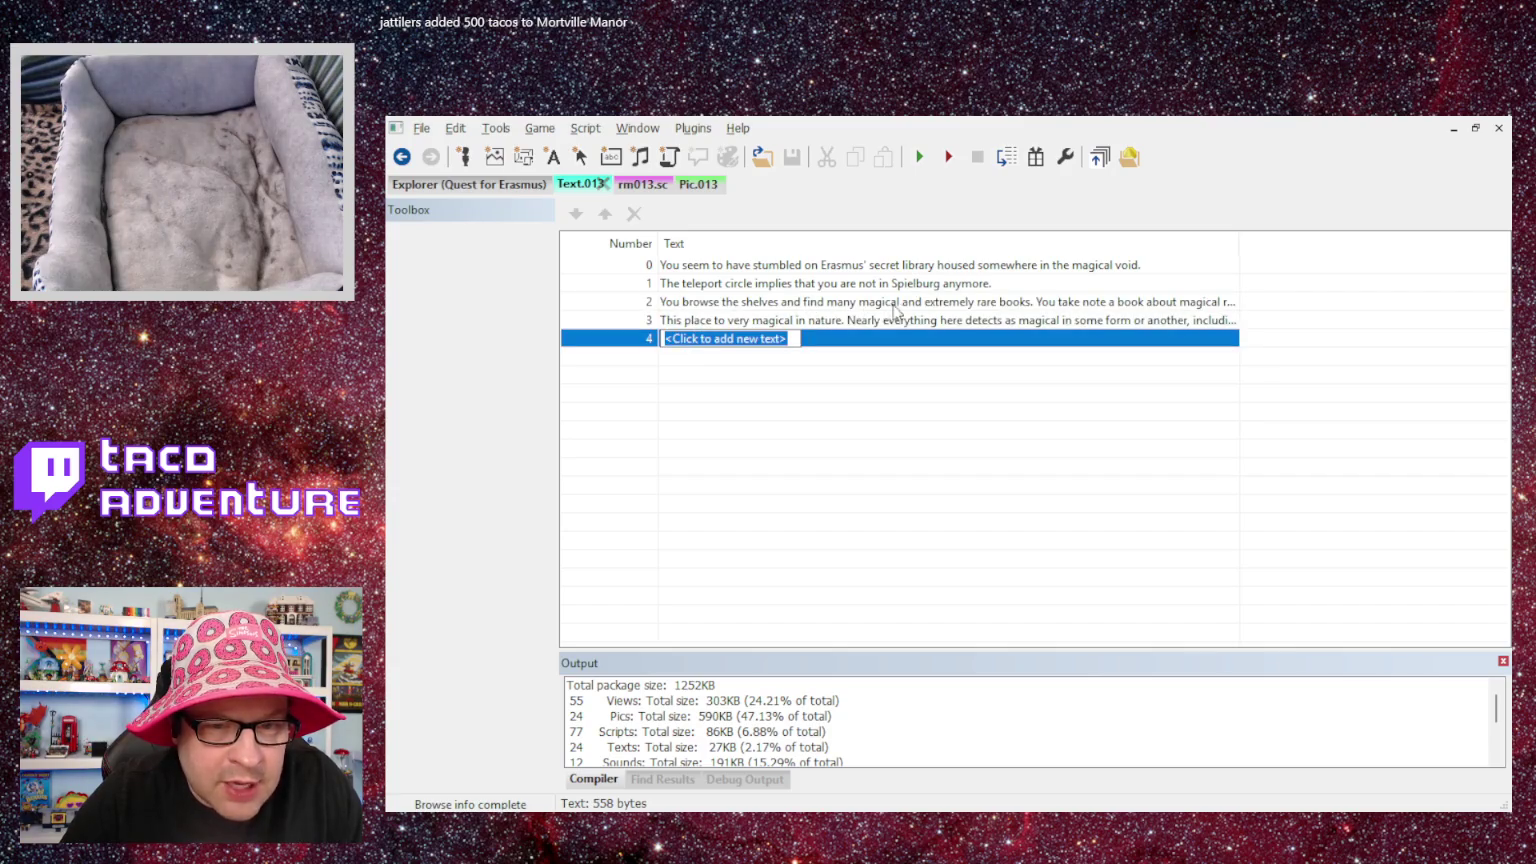
double_click(967, 302)
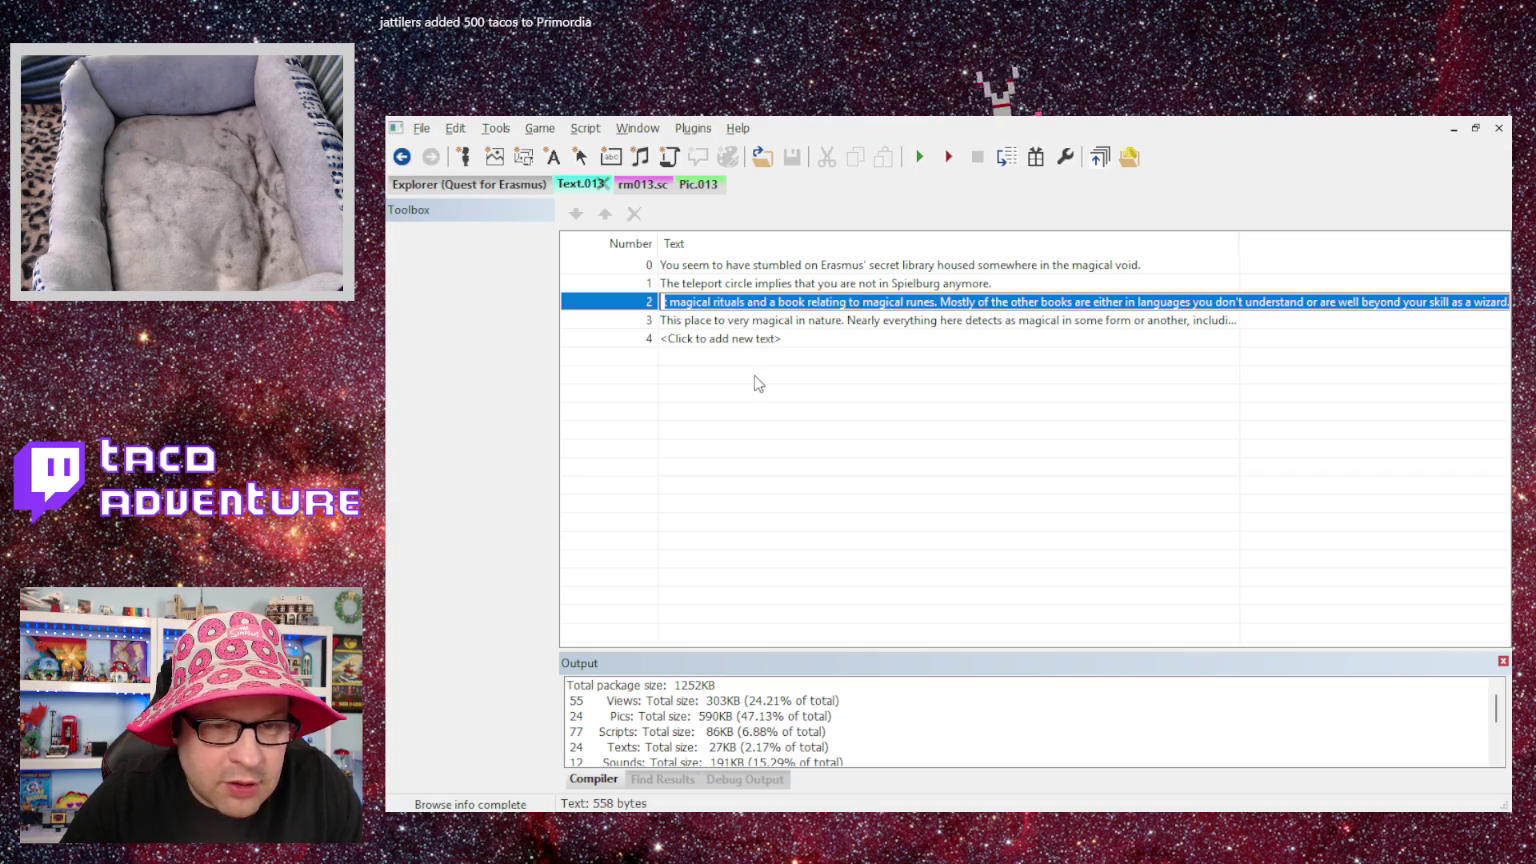
left_click(784, 358)
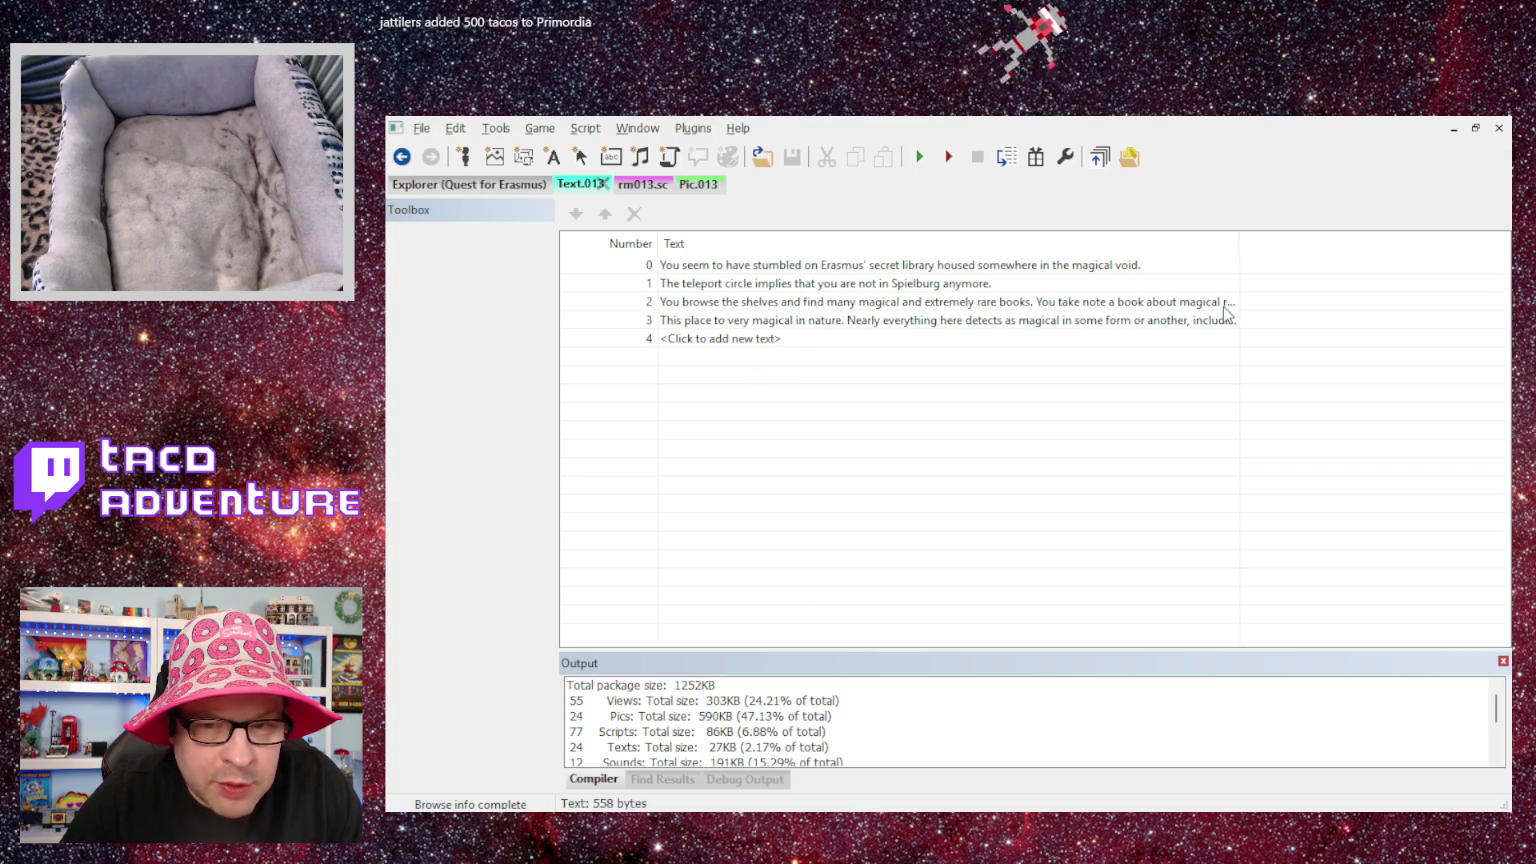
double_click(1151, 302)
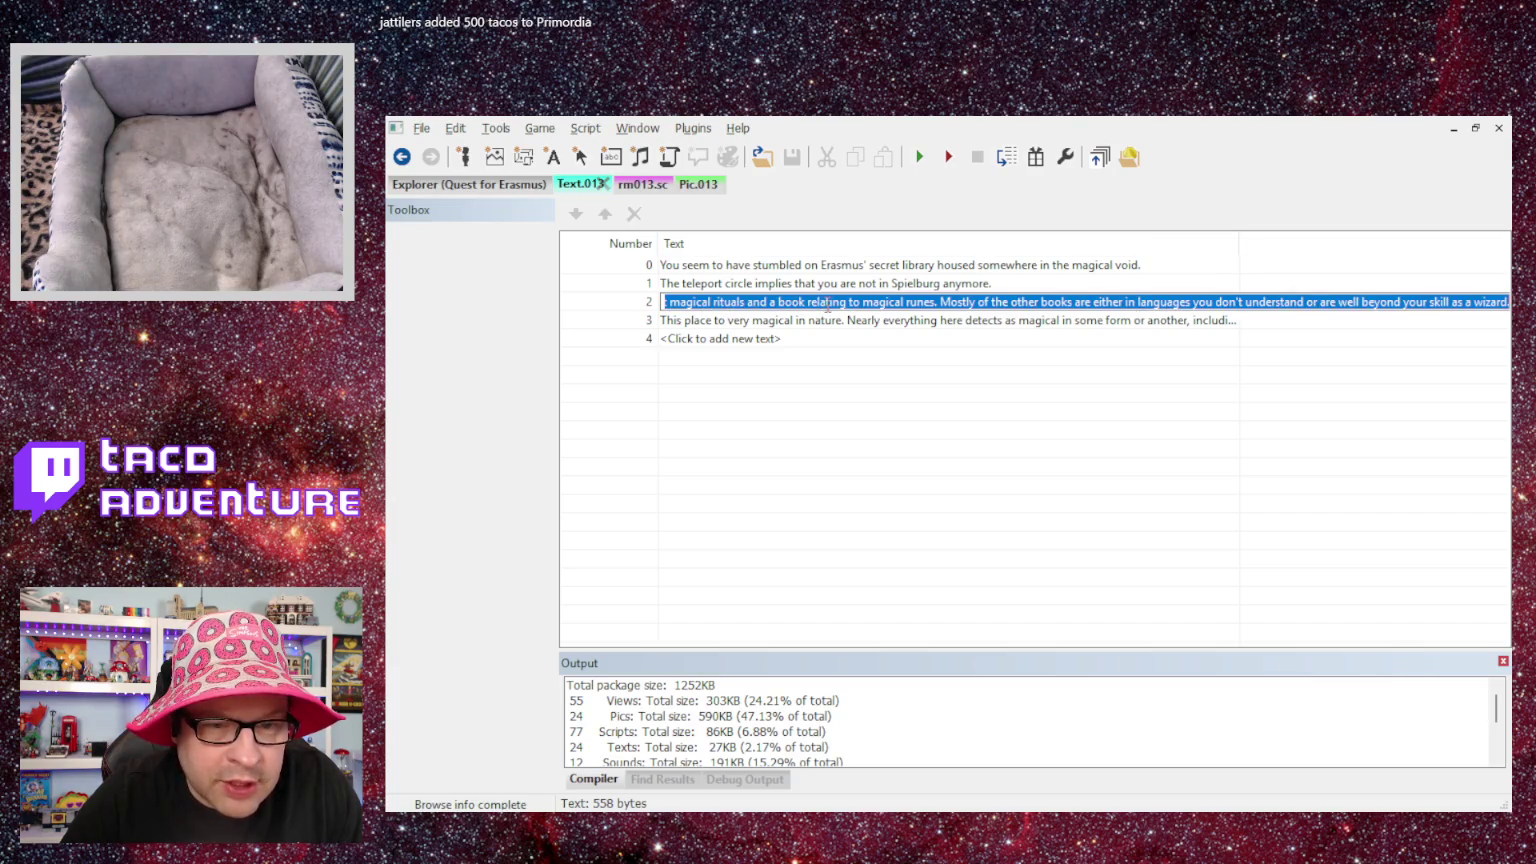
- Change 'relating' to 'related' and 'Mostly' to 'Most', add the final period, and commit
left_click(850, 302)
key("BackSpace")
key("BackSpace")
key("BackSpace")
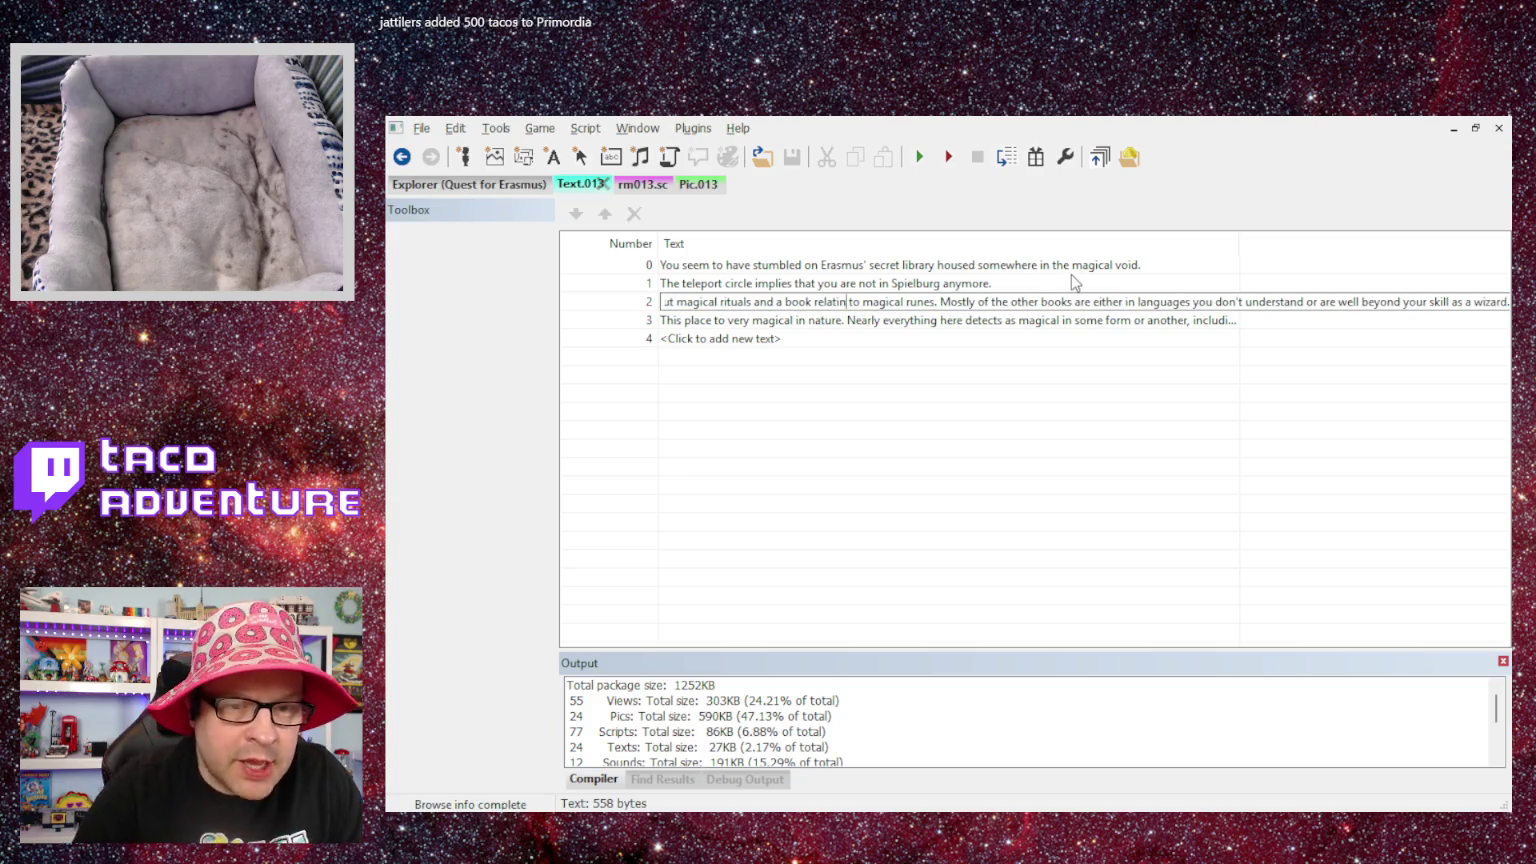
type("ed")
left_click(862, 302)
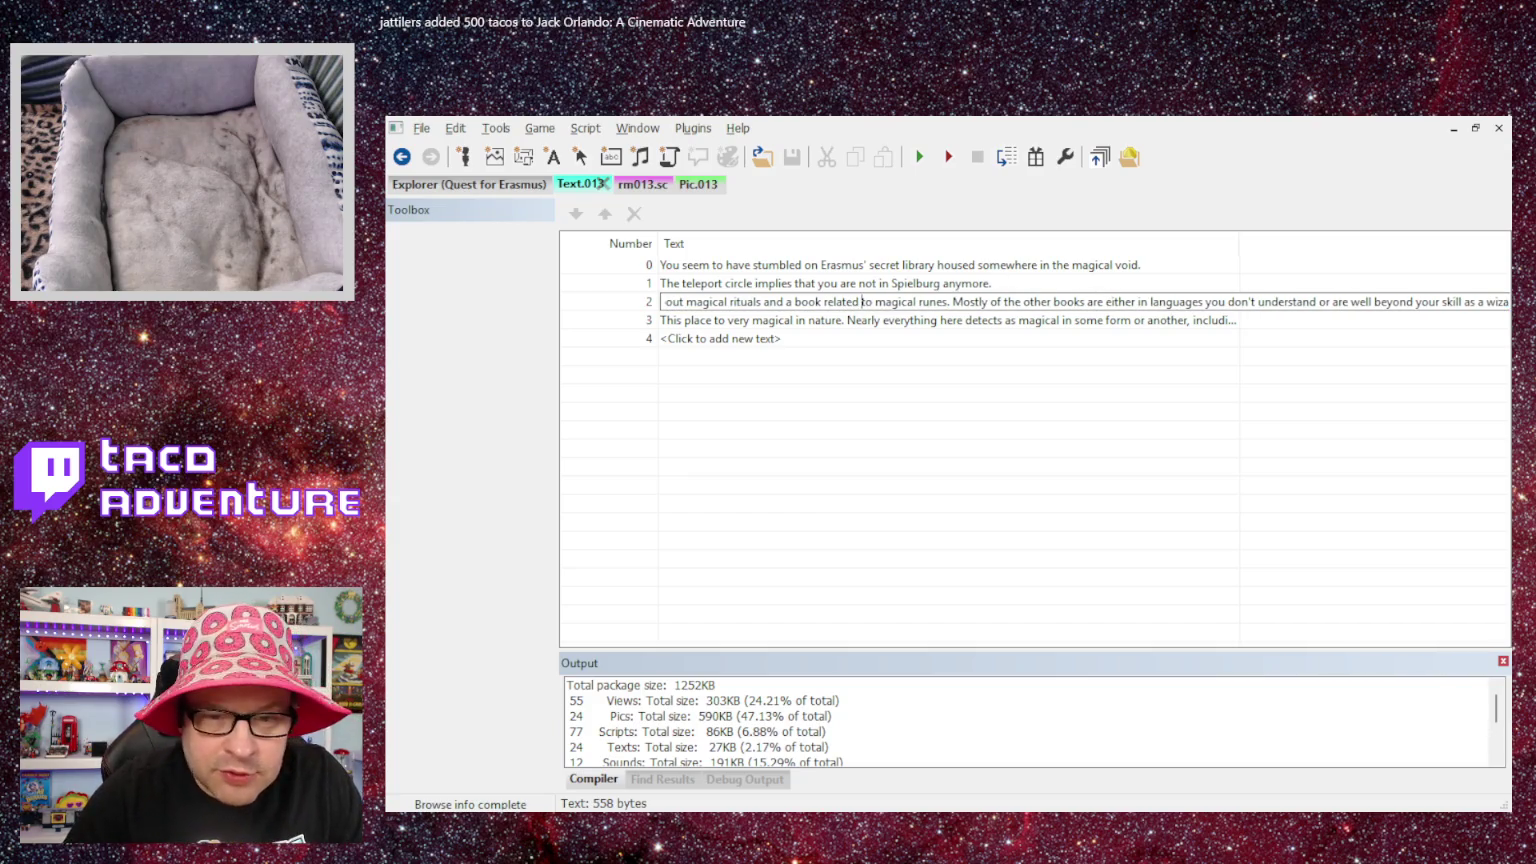
key("Delete")
key("Delete")
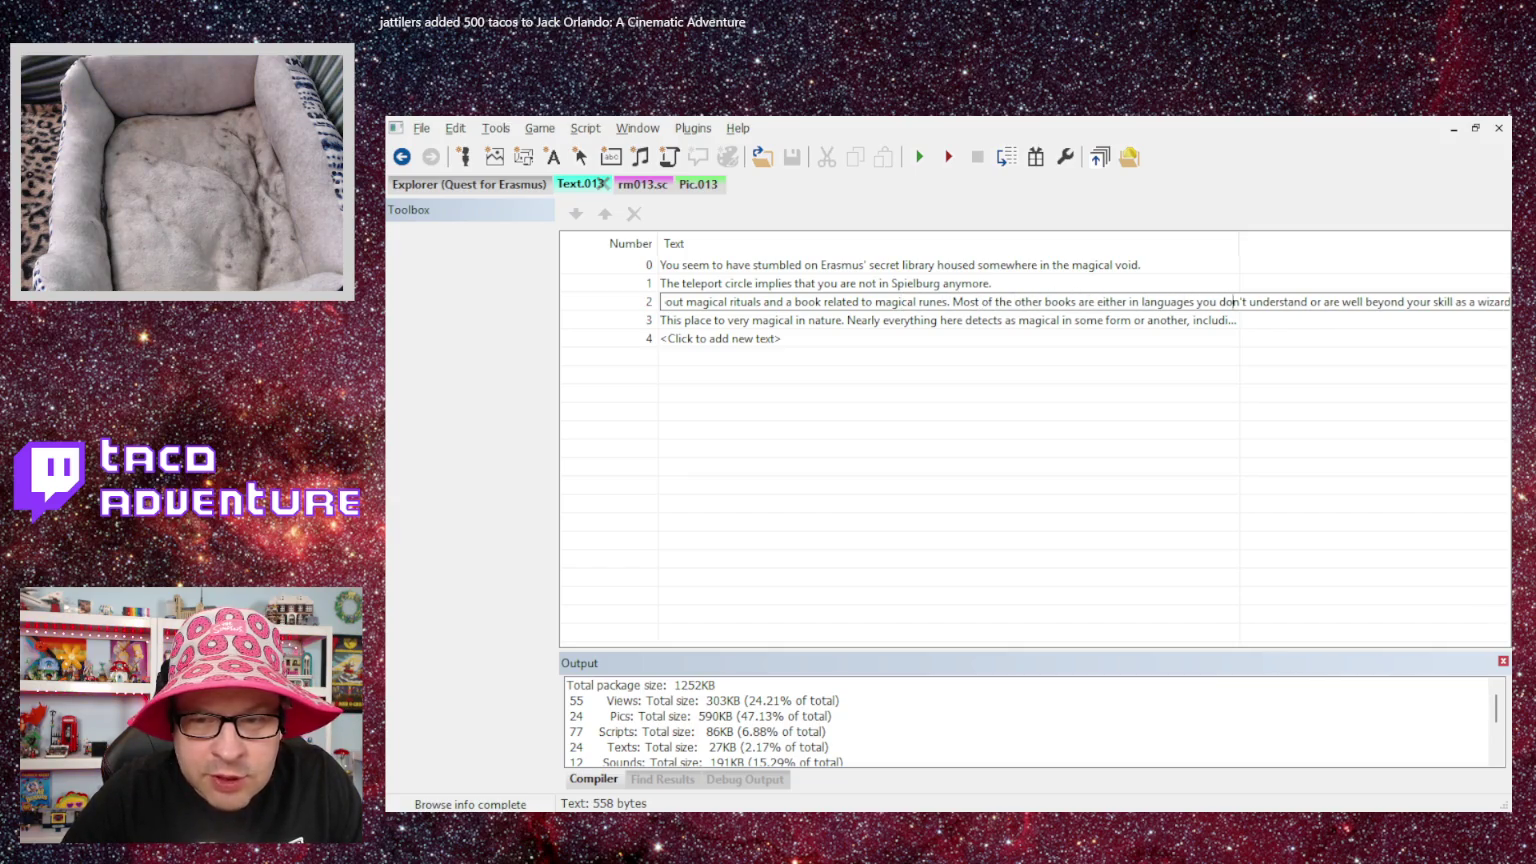
type(".")
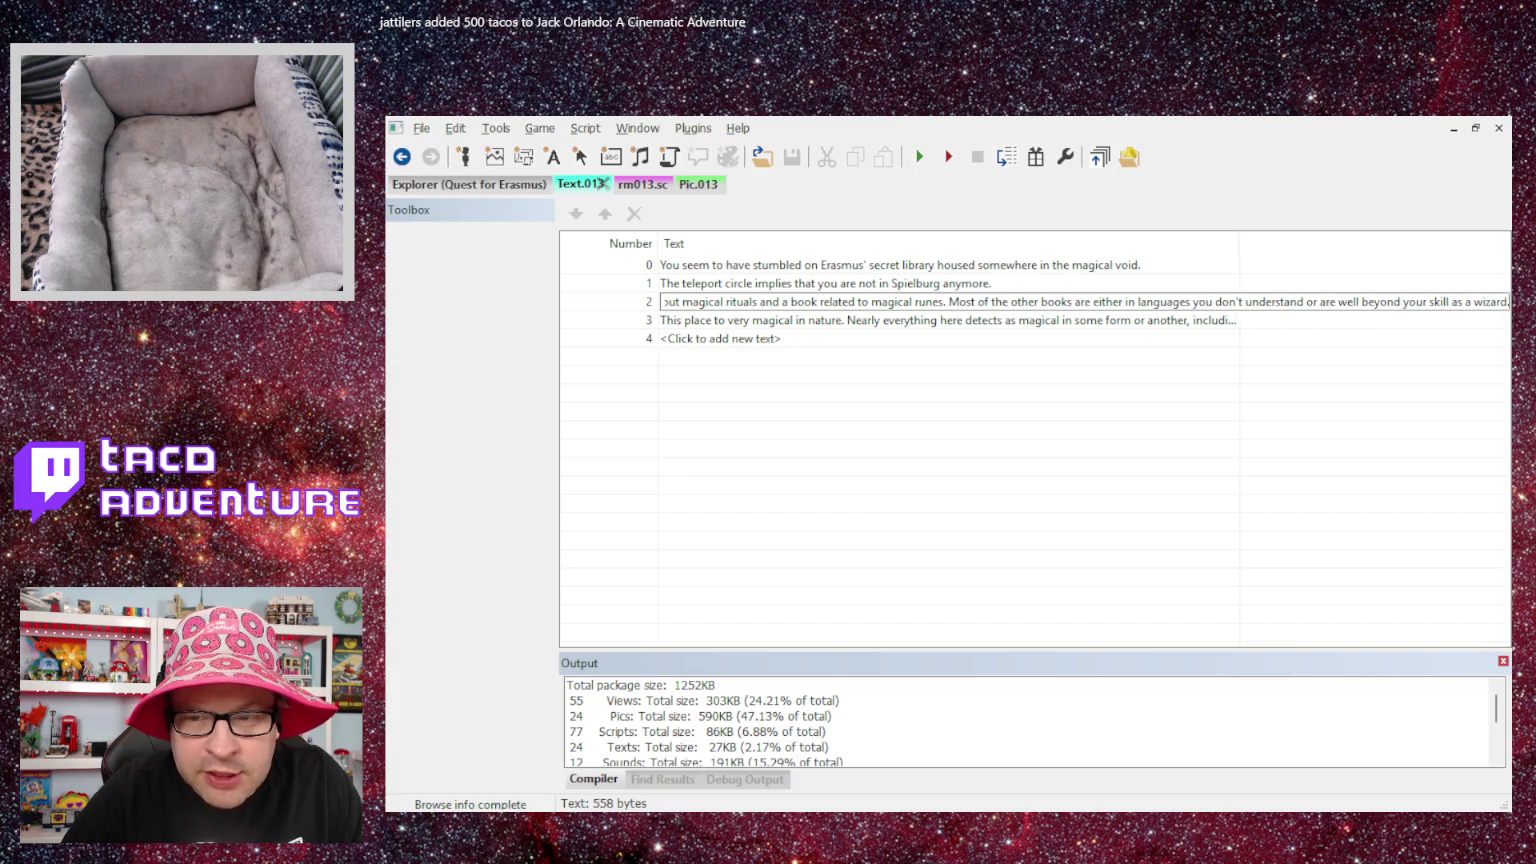
key("Return")
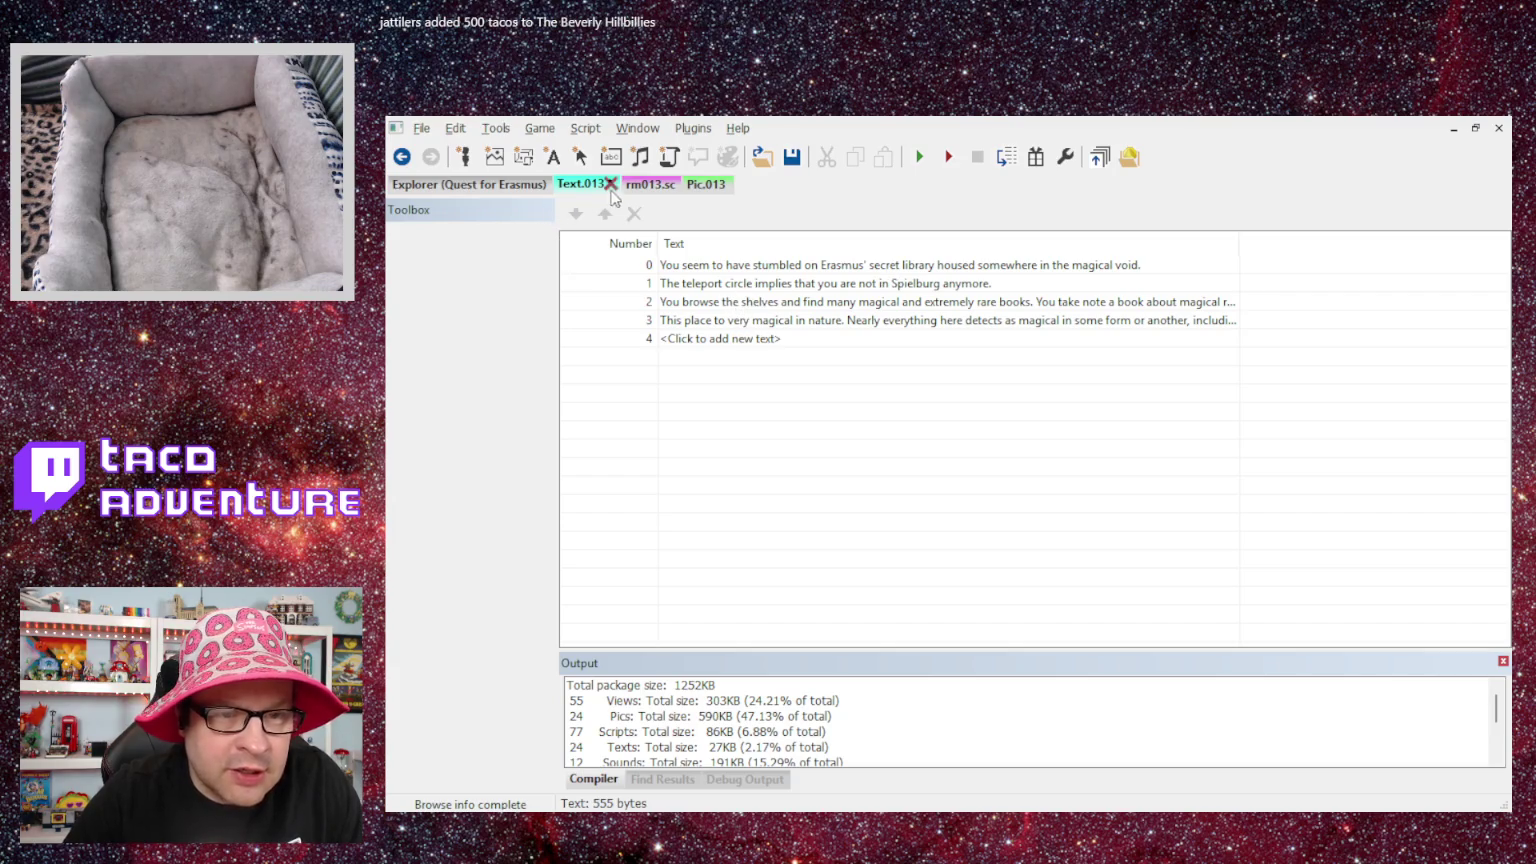
left_click(645, 185)
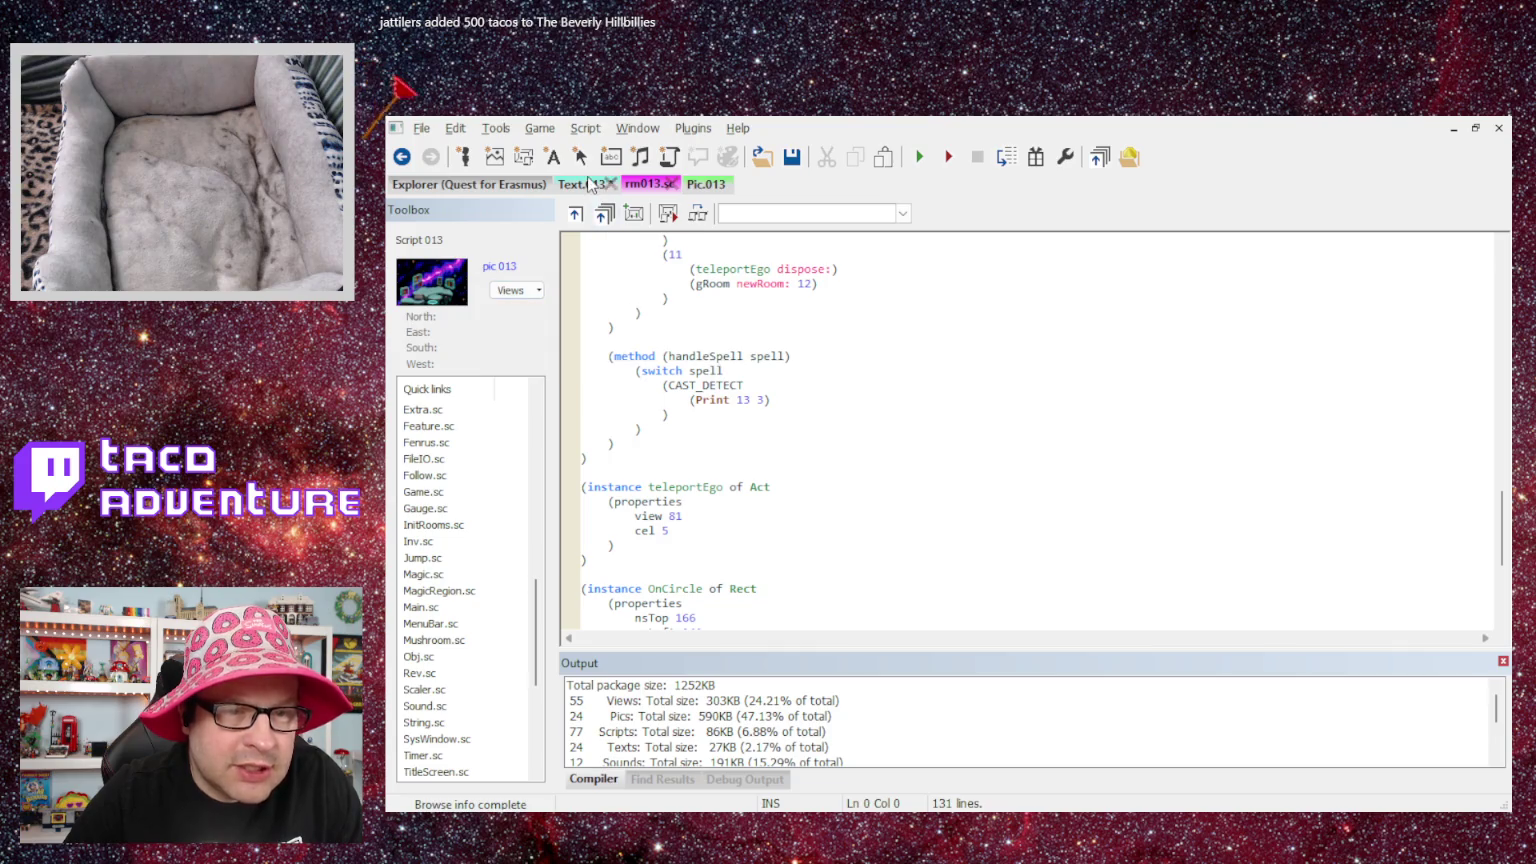
left_click(582, 184)
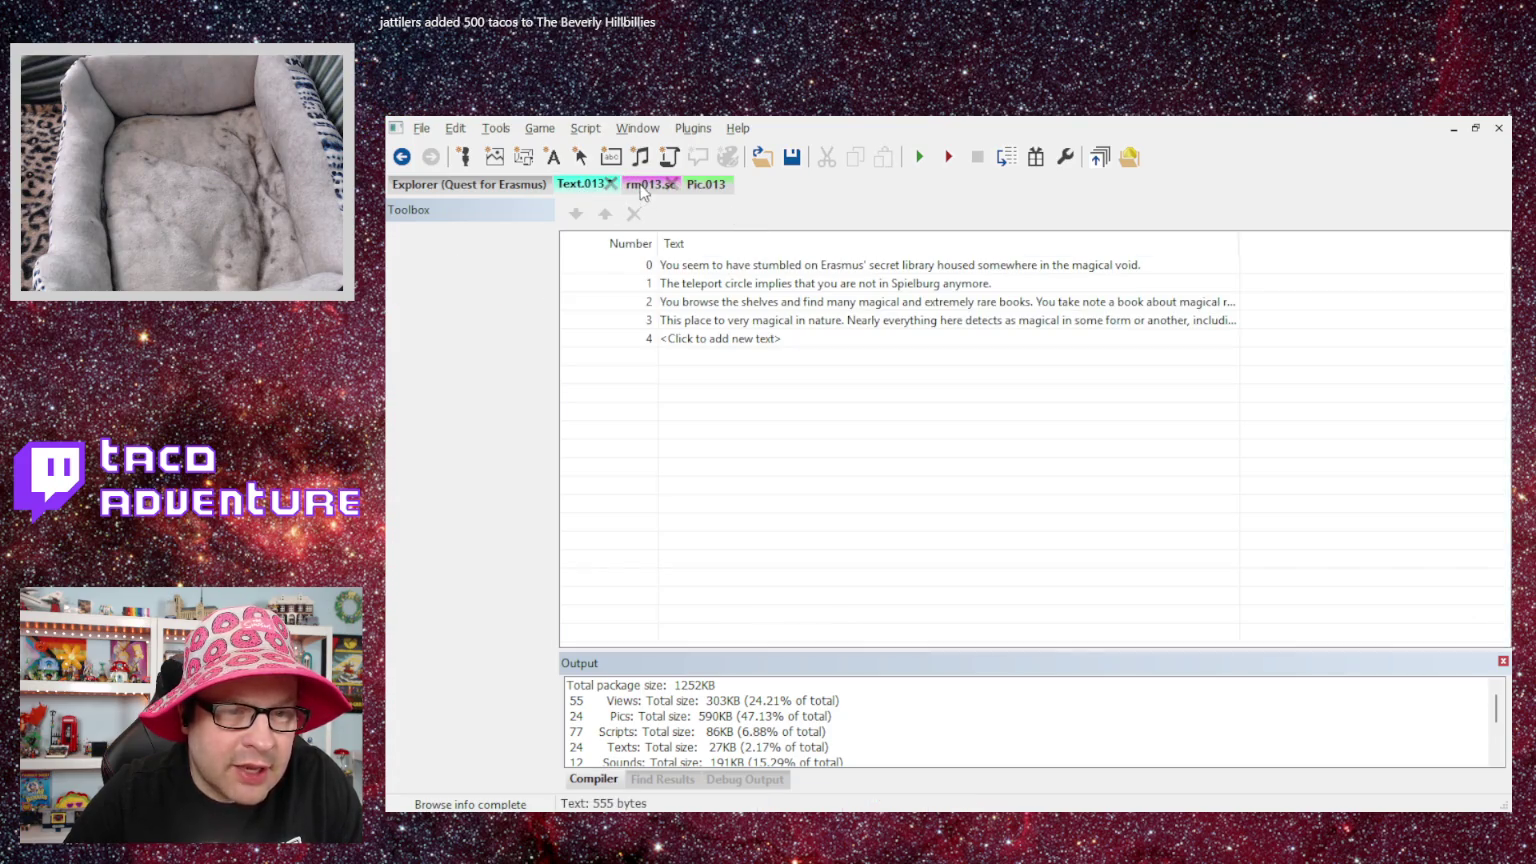
left_click(667, 183)
left_click(588, 184)
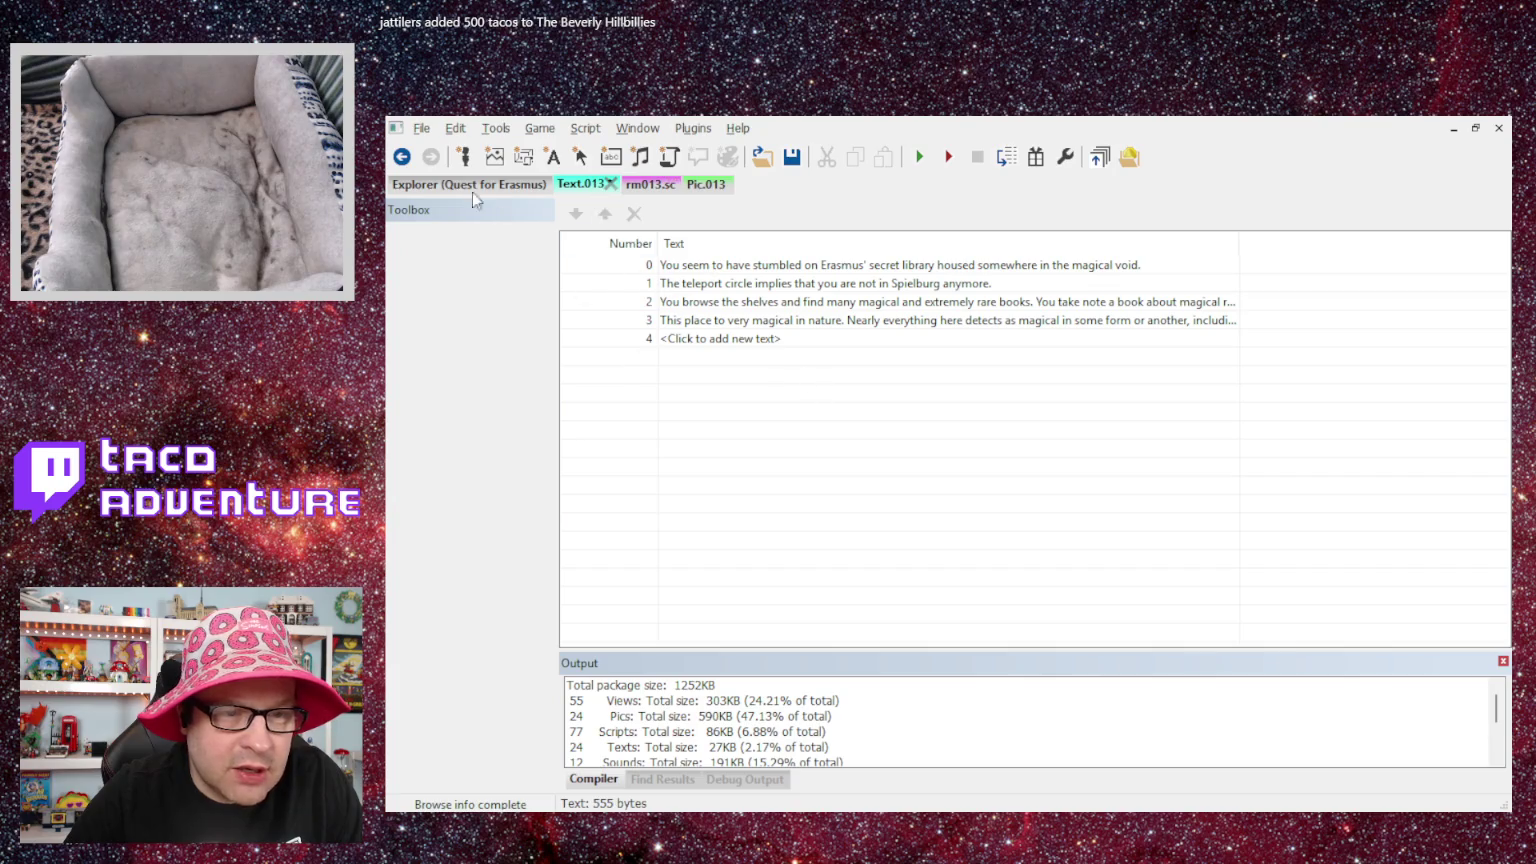
left_click(634, 188)
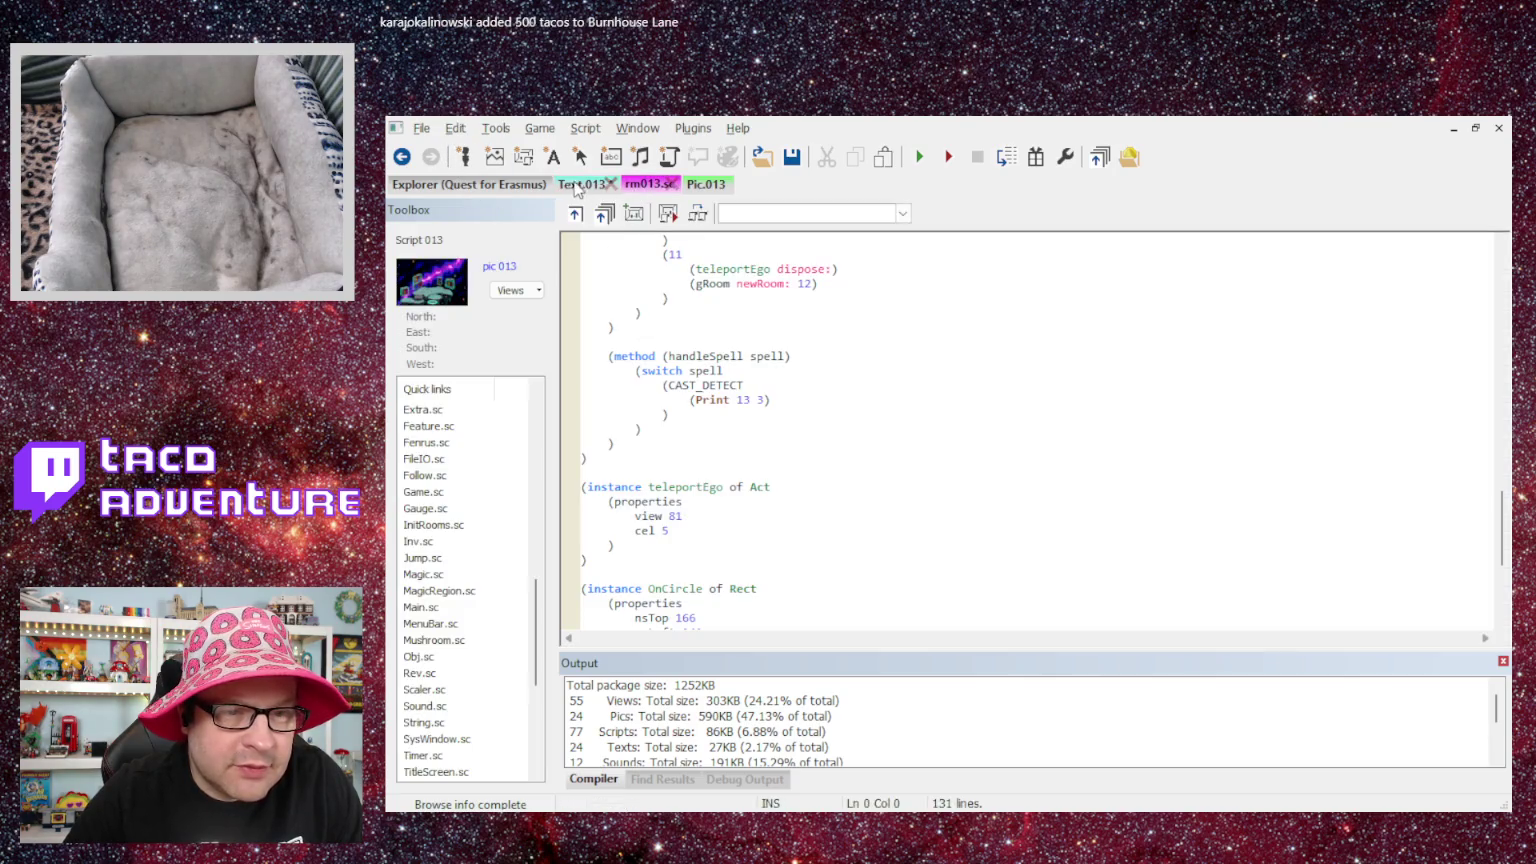
left_click(573, 189)
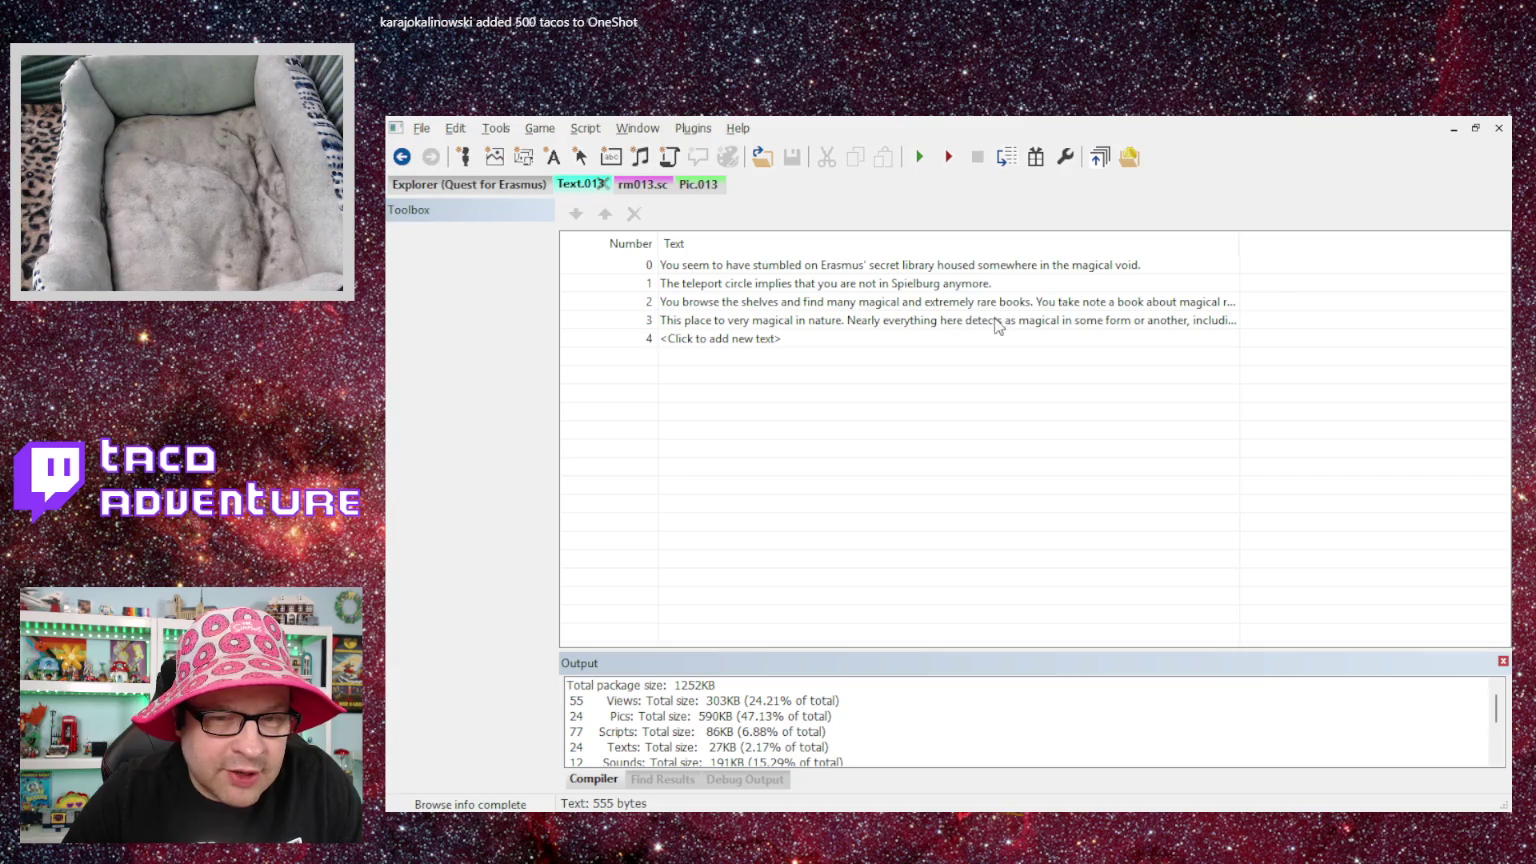
double_click(1145, 322)
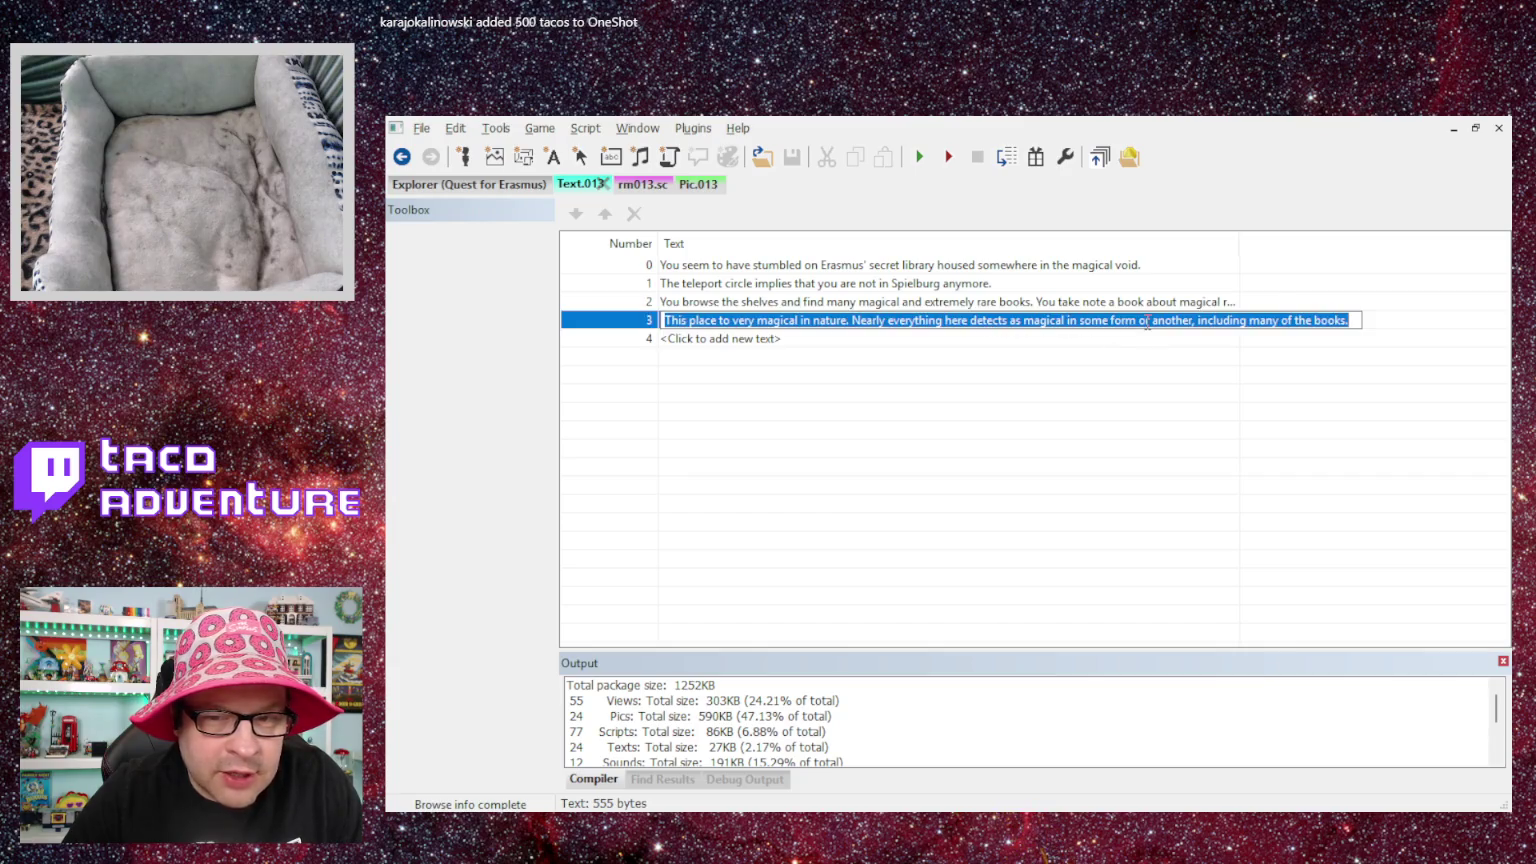
left_click(1068, 392)
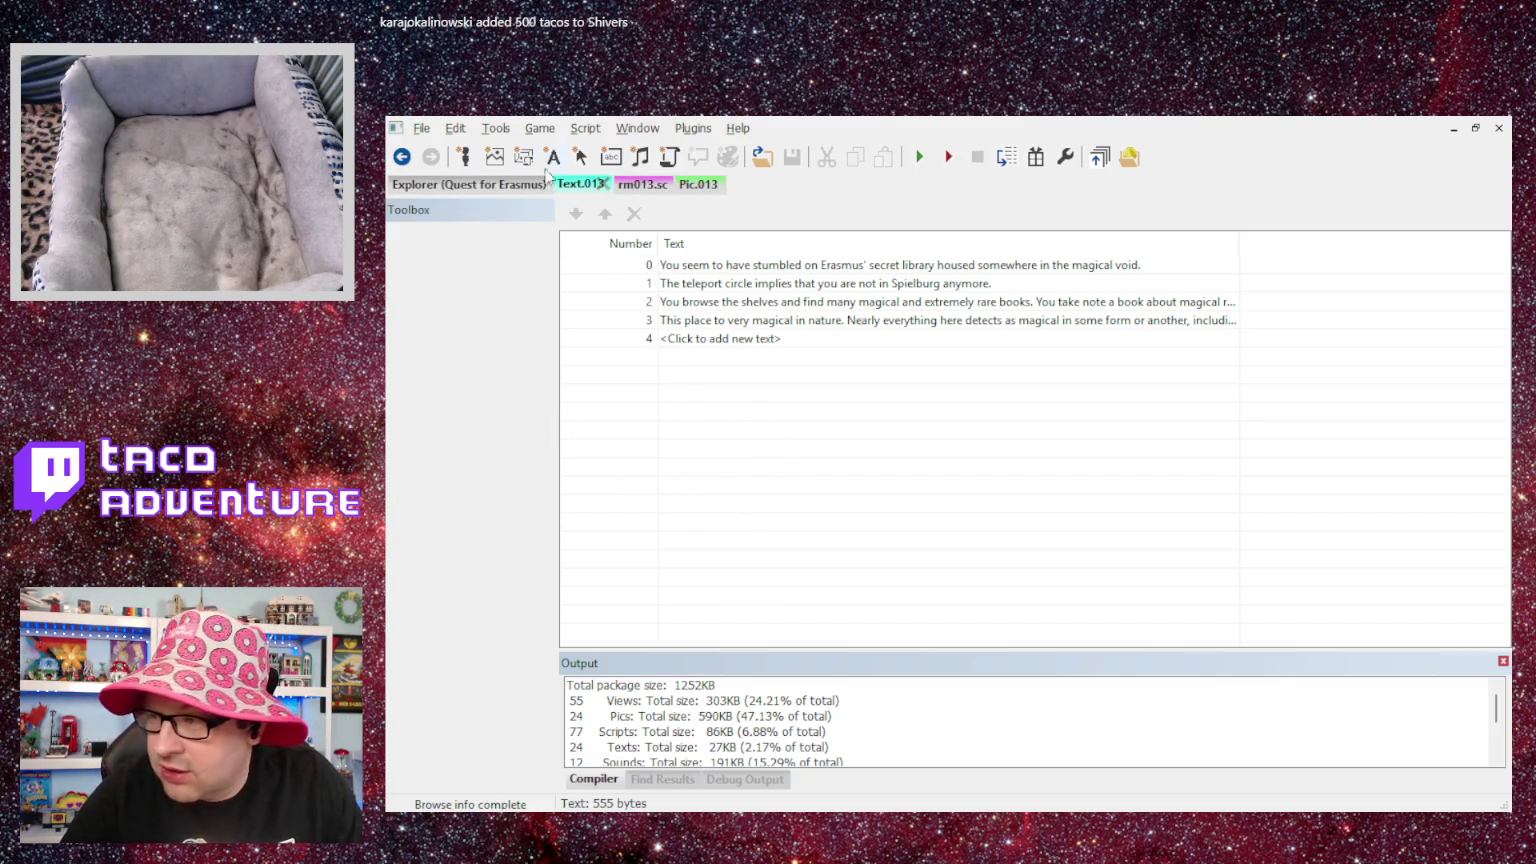
- Back in the Explorer, scroll the Texts list to confirm Secret Library is now 0.54KB
left_click(499, 186)
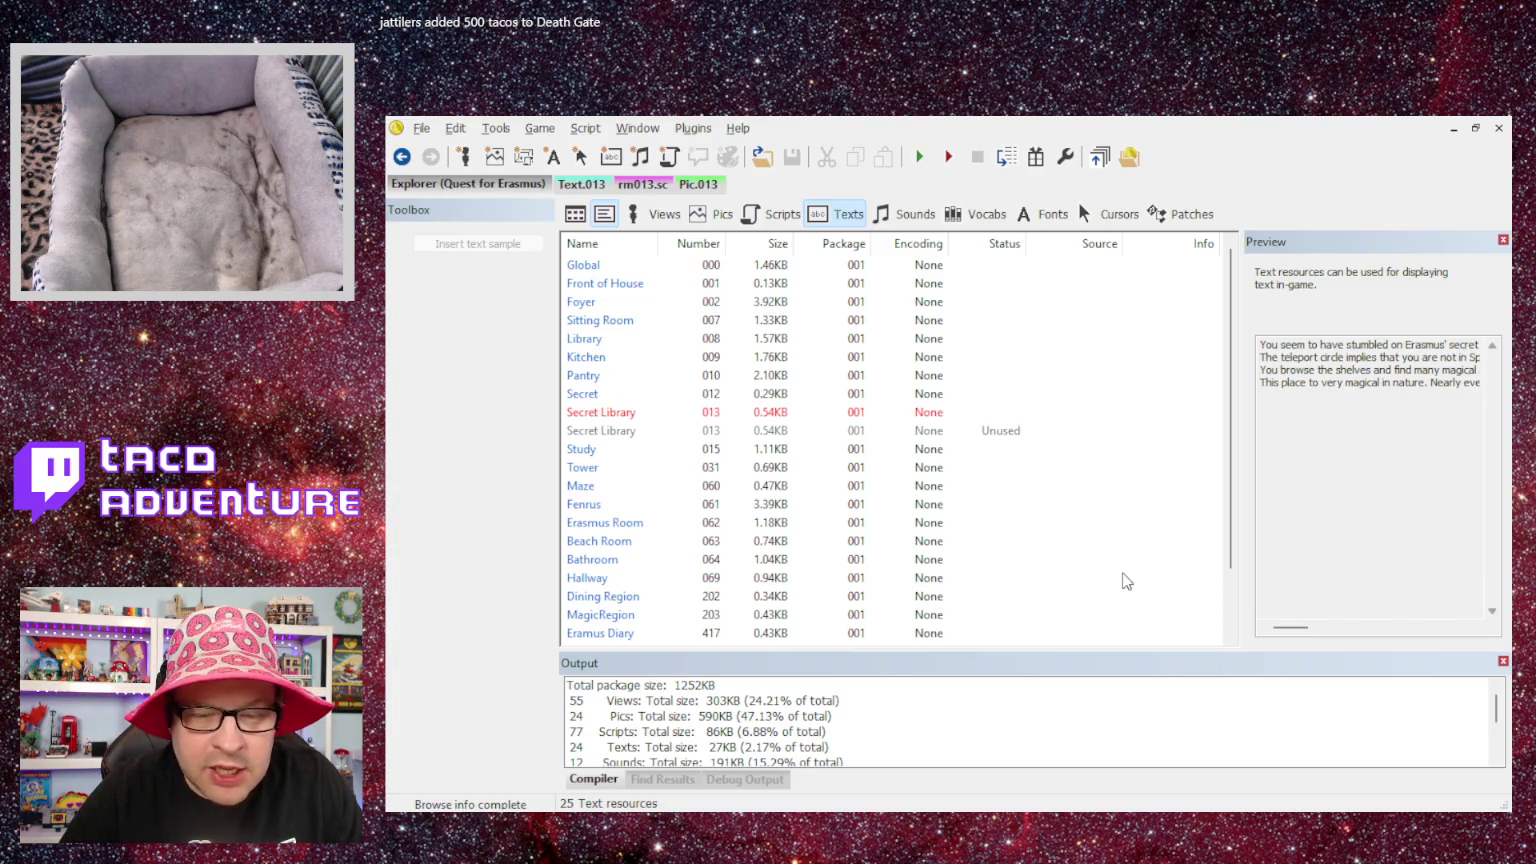
scroll(874, 490, "down", 1)
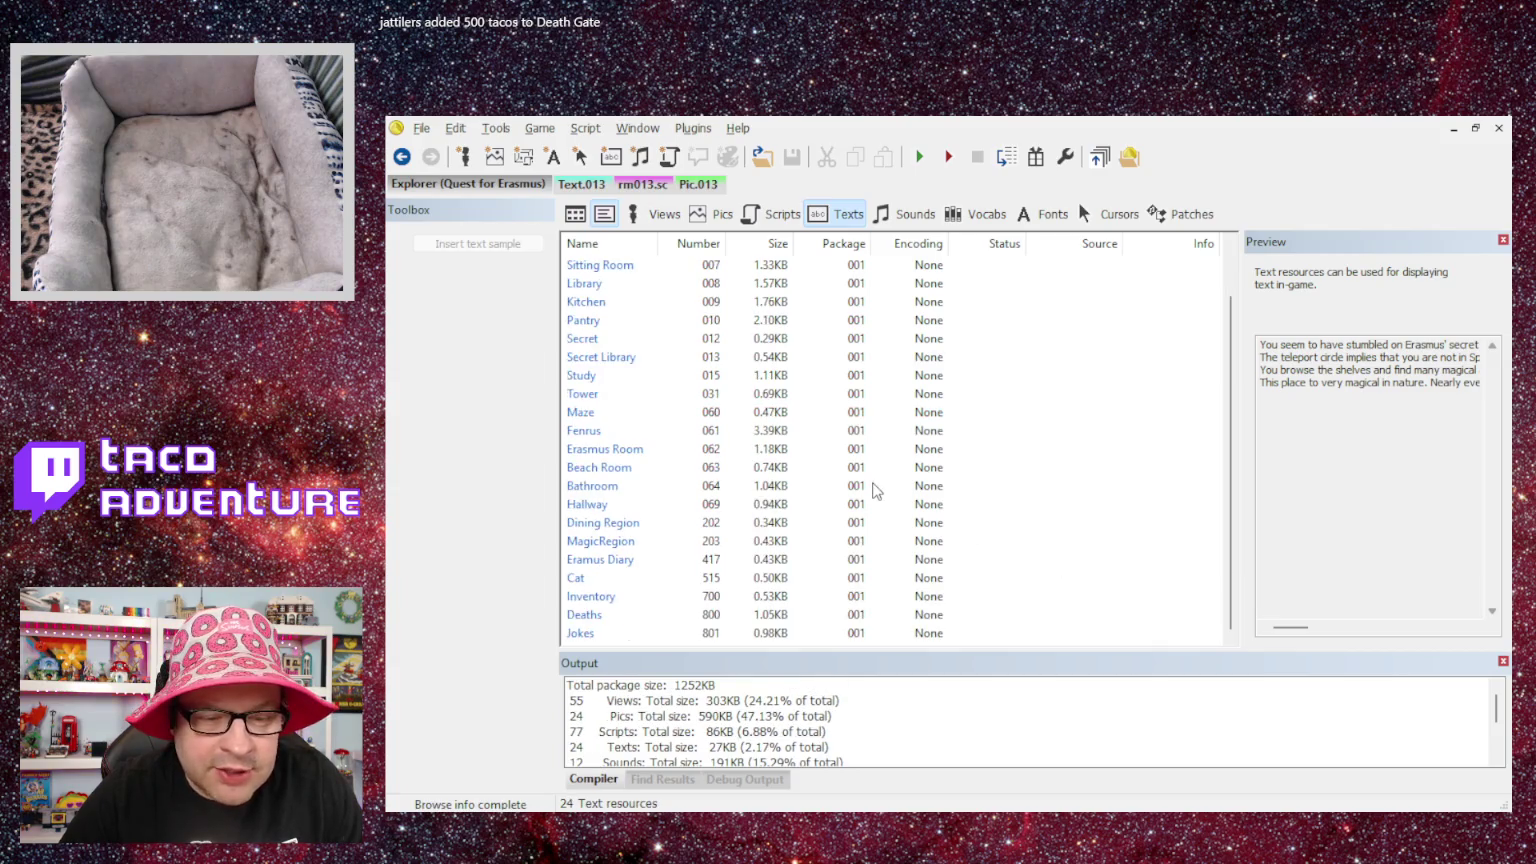
scroll(1238, 440, "up", 1)
scroll(1240, 420, "down", 1)
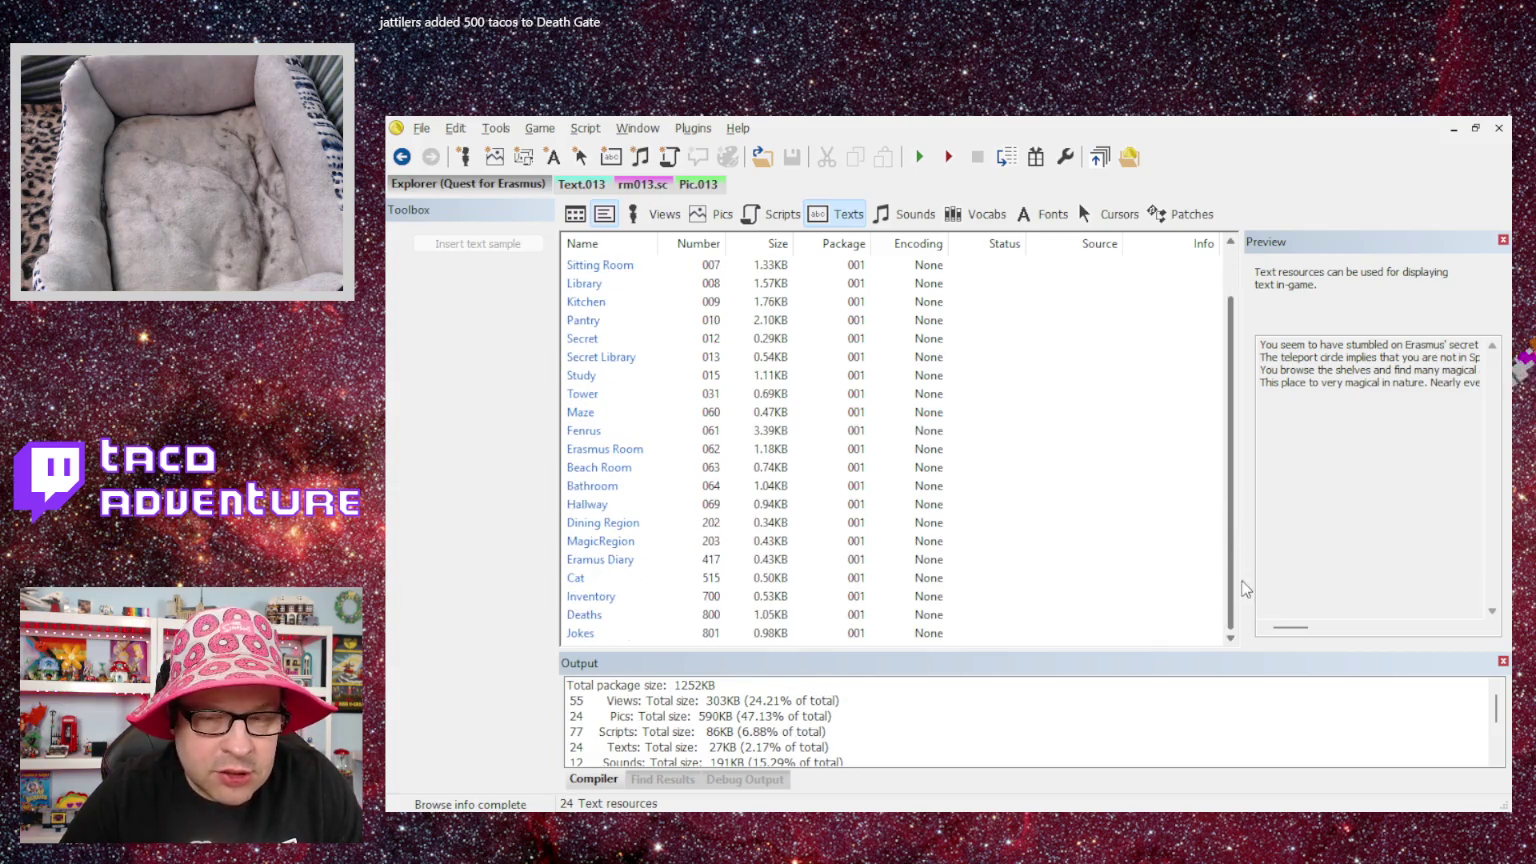
scroll(1241, 413, "up", 1)
scroll(1241, 410, "down", 1)
scroll(1241, 400, "up", 1)
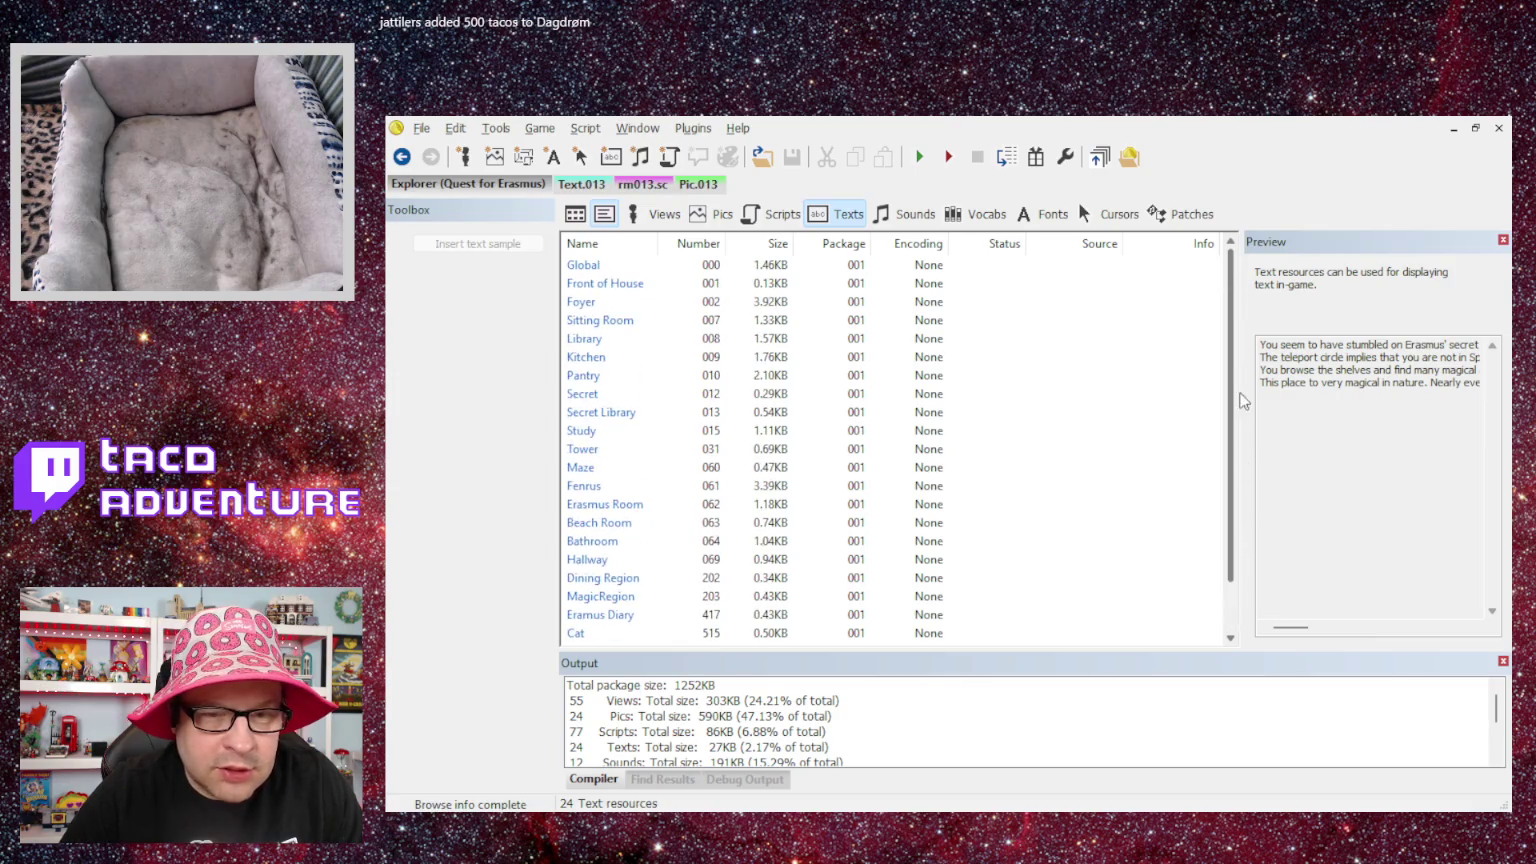
scroll(1238, 468, "down", 1)
scroll(1238, 468, "up", 1)
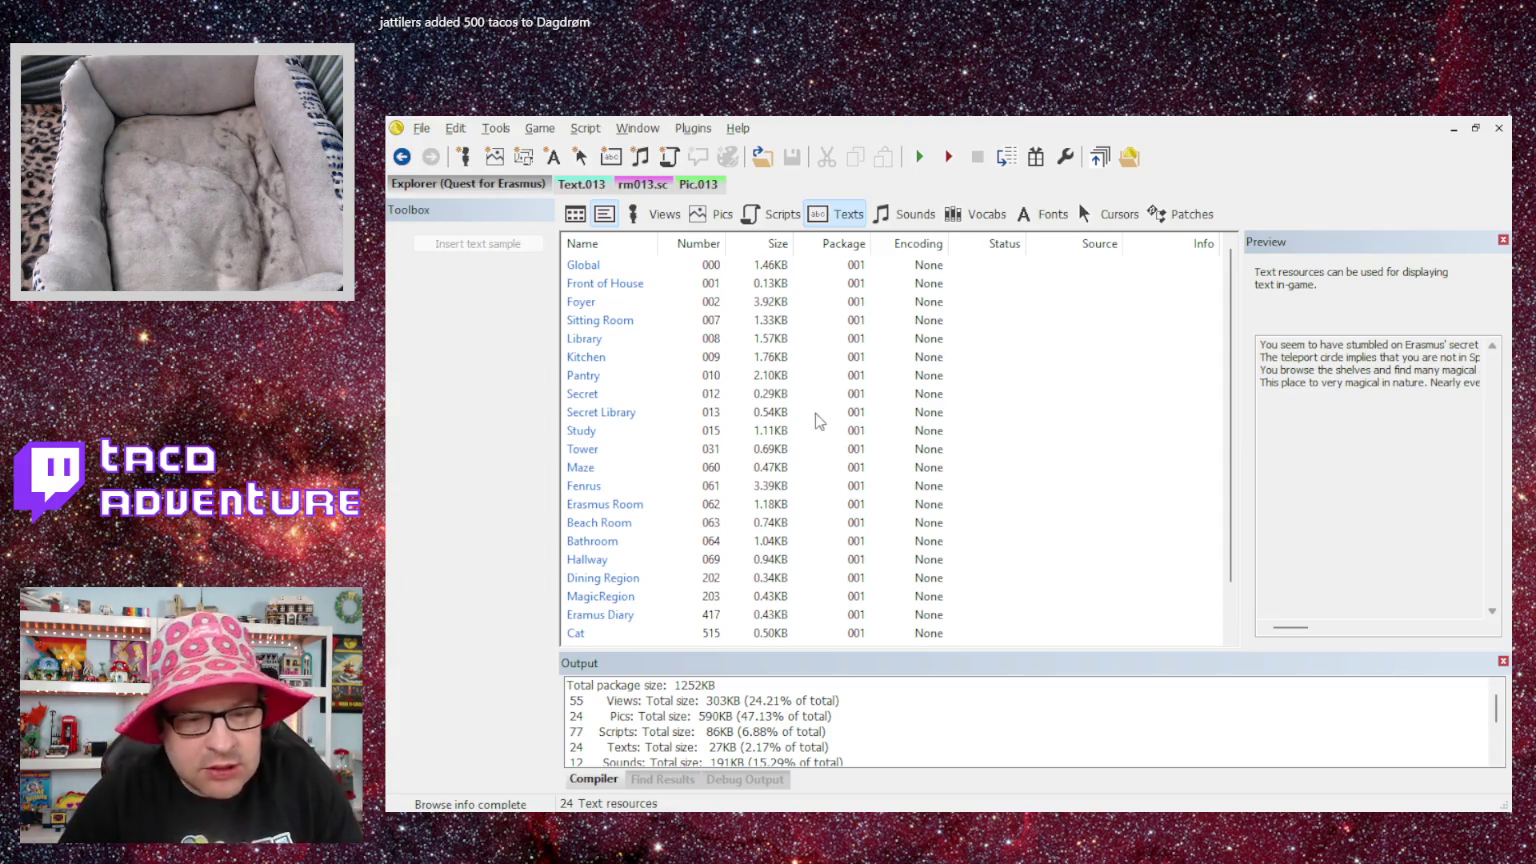
scroll(852, 410, "down", 1)
scroll(852, 410, "up", 1)
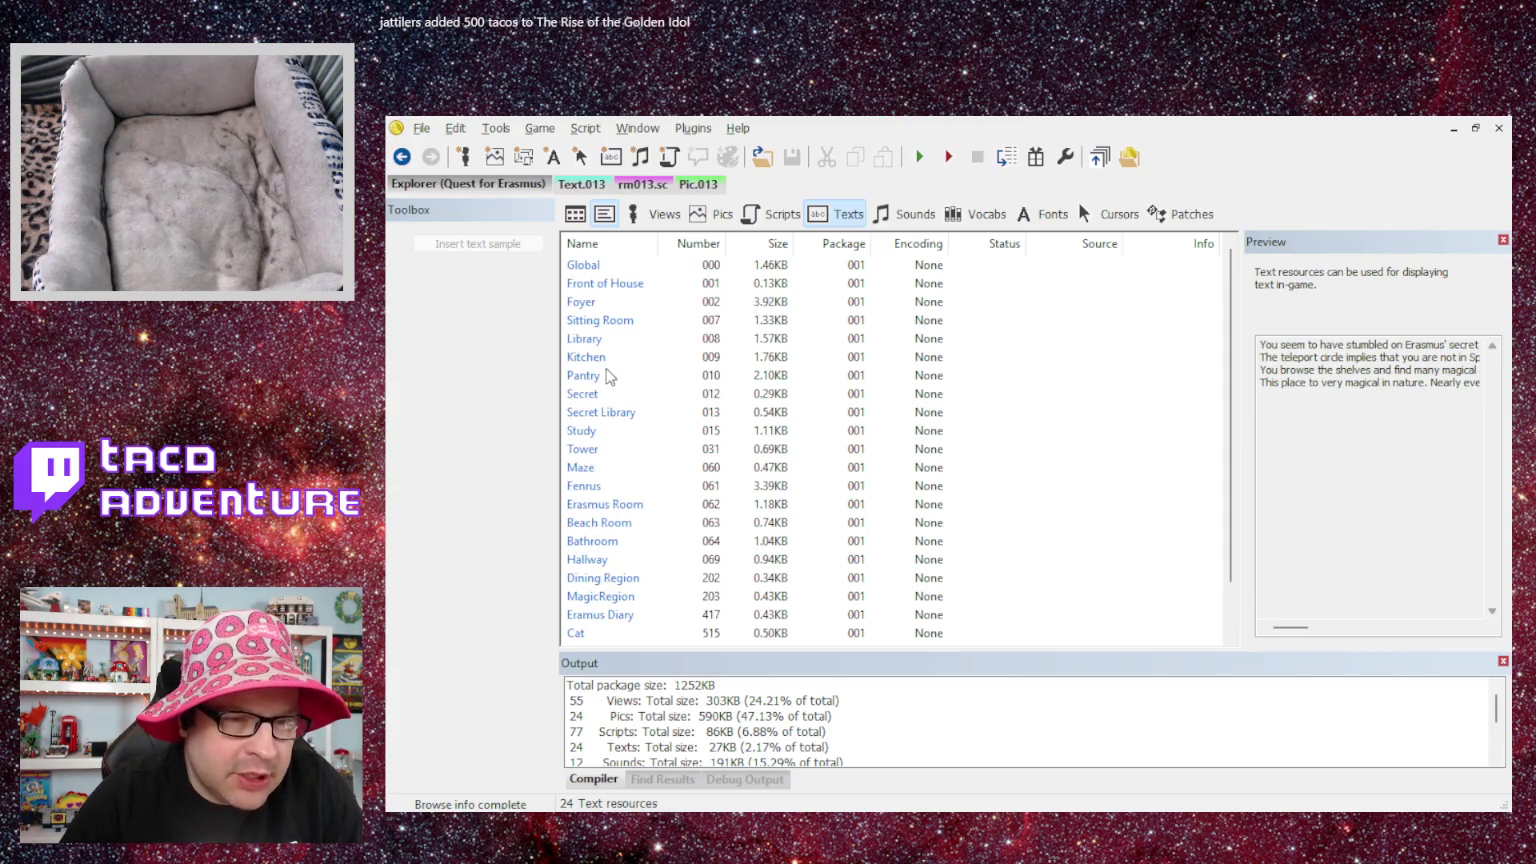
scroll(610, 370, "down", 1)
scroll(613, 355, "up", 1)
scroll(613, 355, "down", 1)
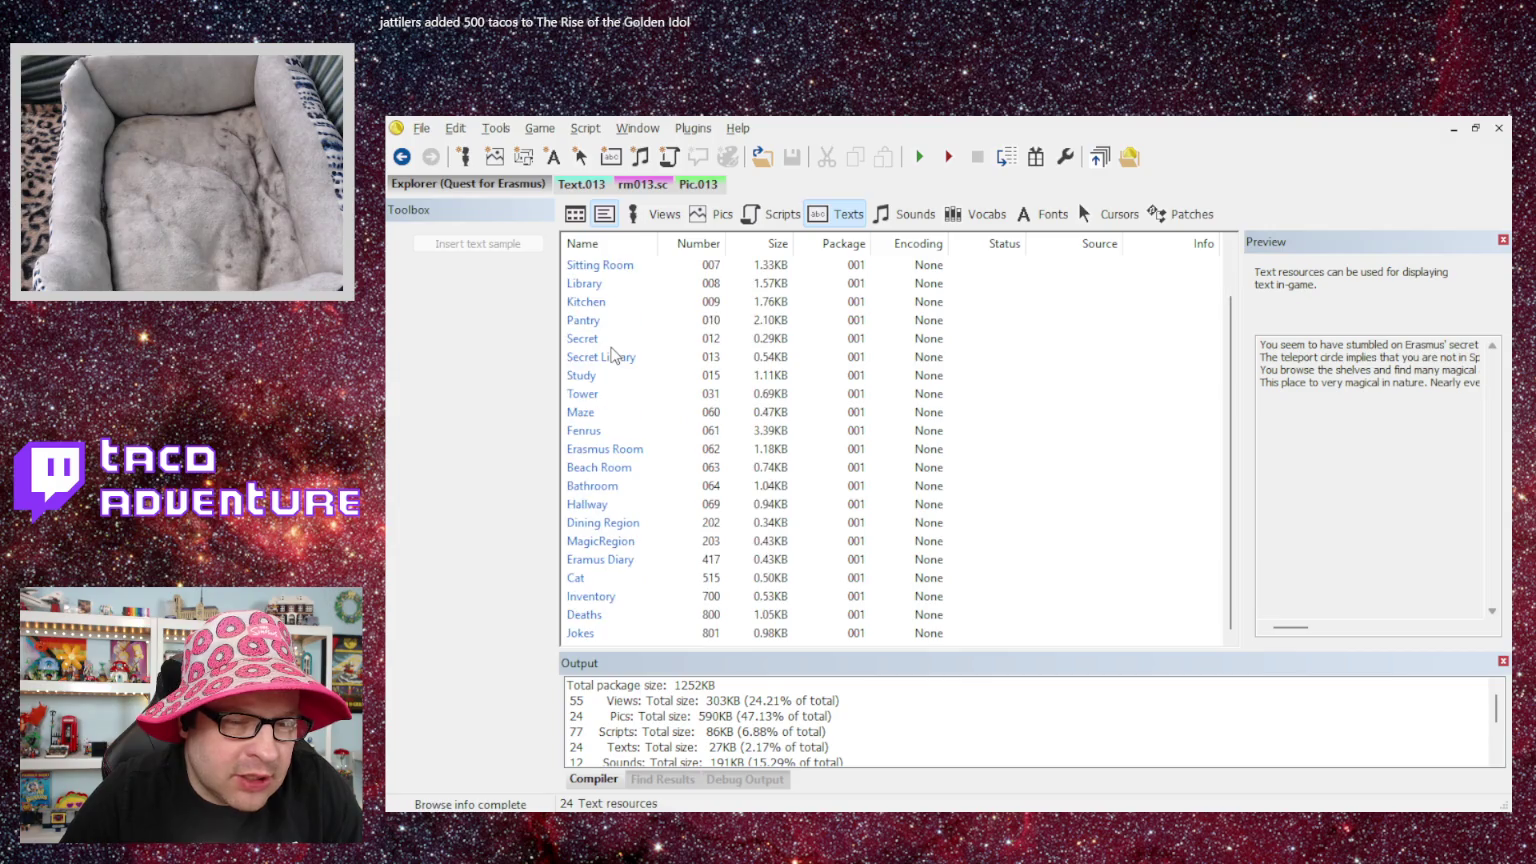
scroll(613, 355, "up", 1)
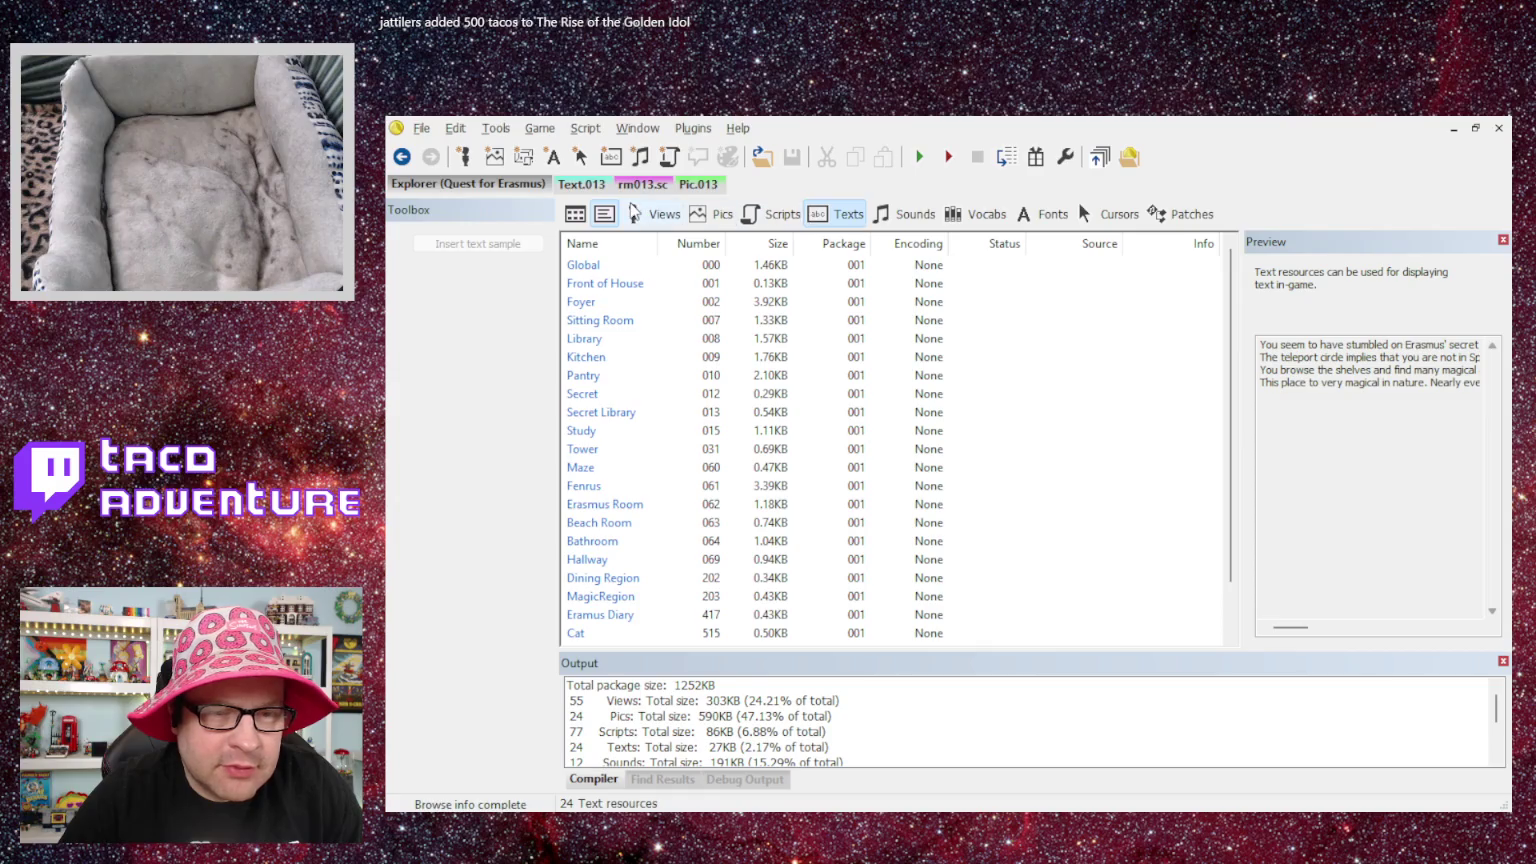
- Switch the explorer to the game's 9 vocab resources
left_click(984, 226)
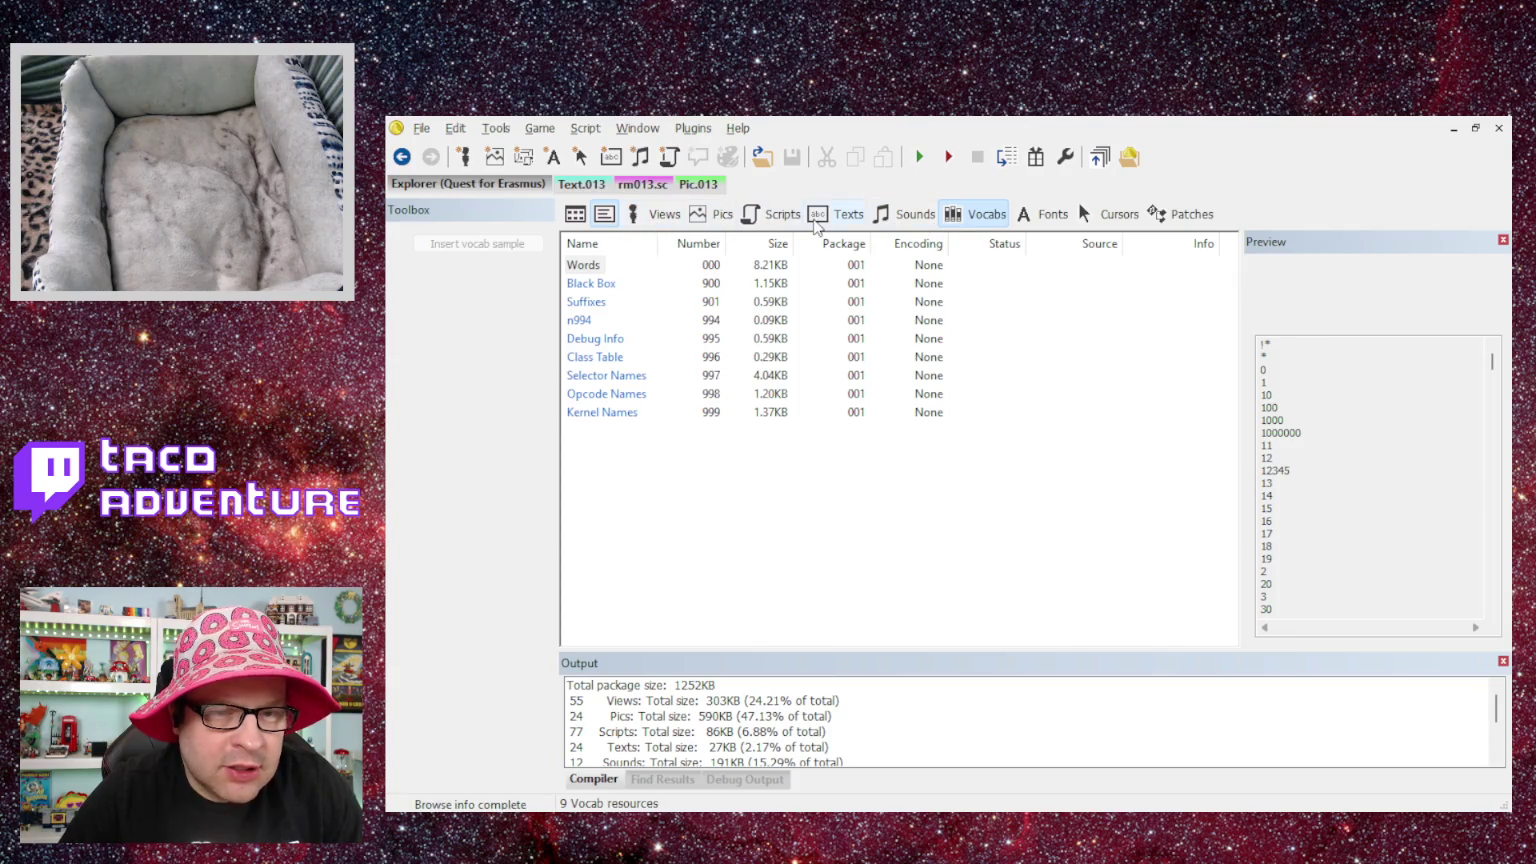
left_click(757, 218)
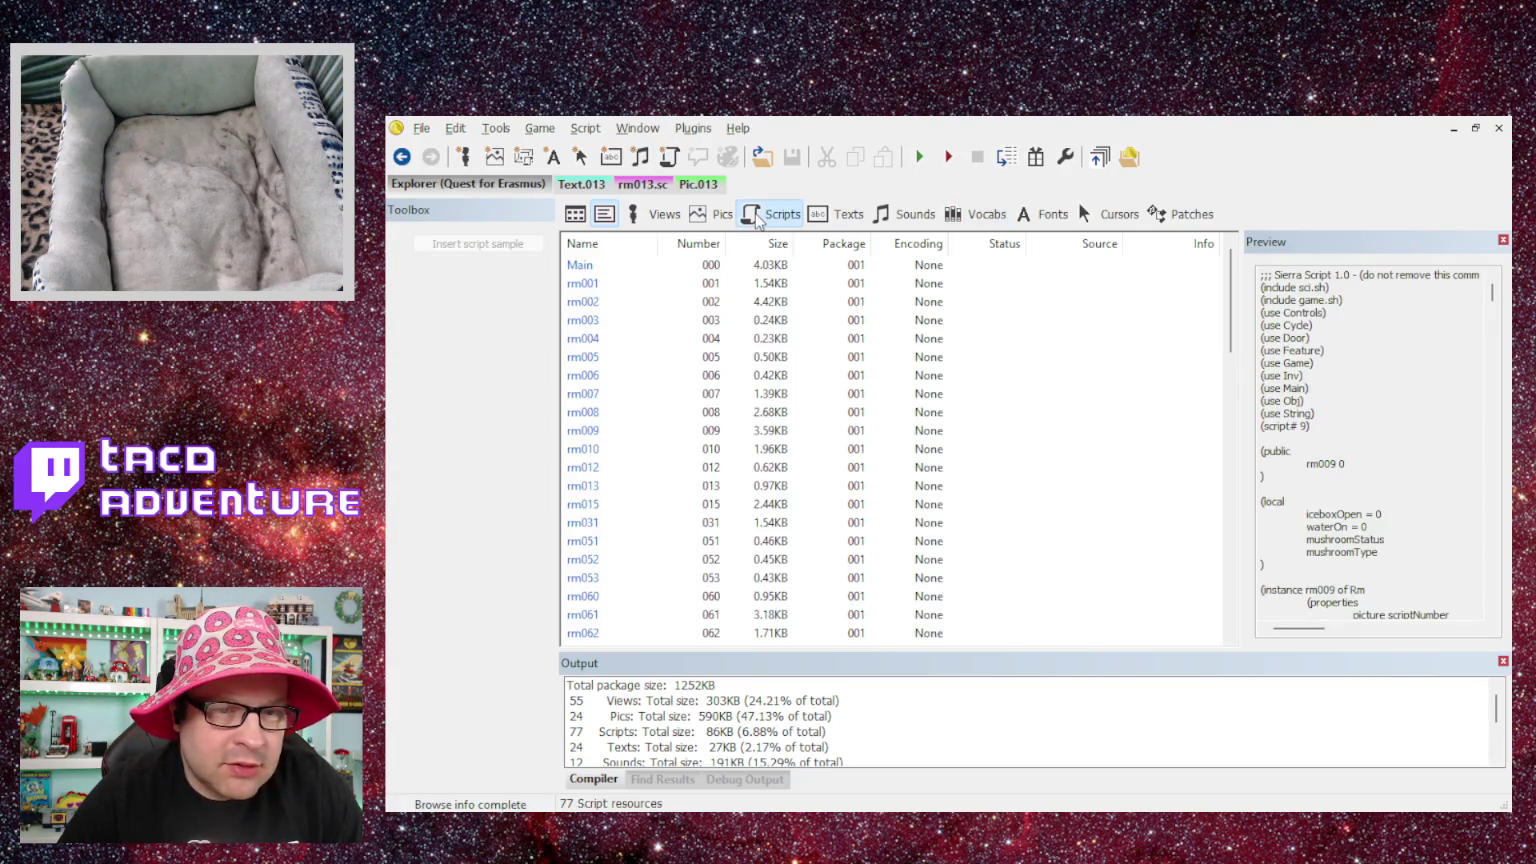
left_click(978, 222)
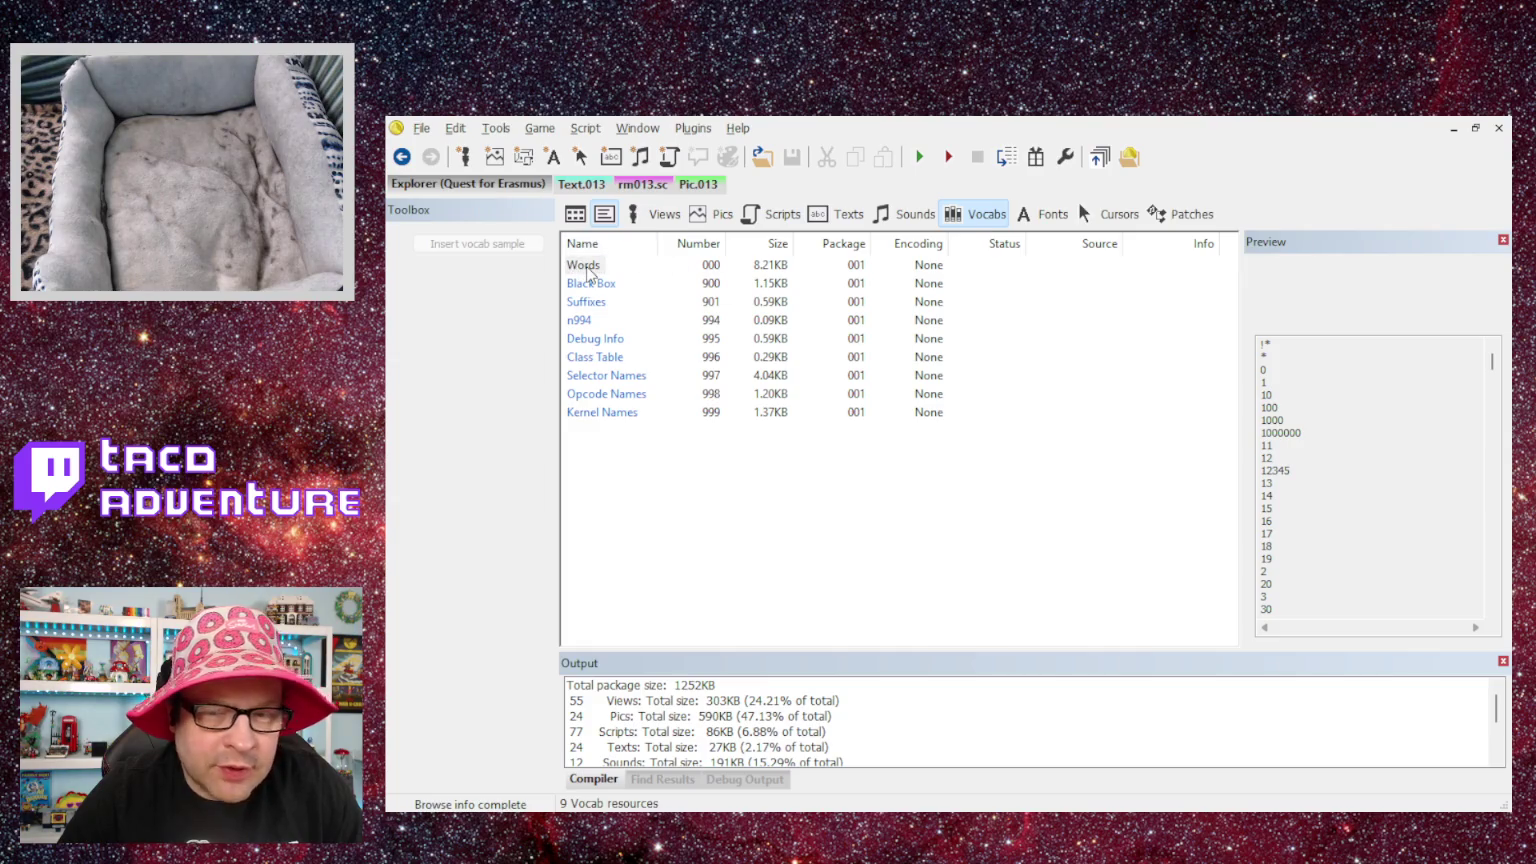
- Scroll the Words vocabulary's parser word list from A through H
scroll(1389, 497, "down", 8)
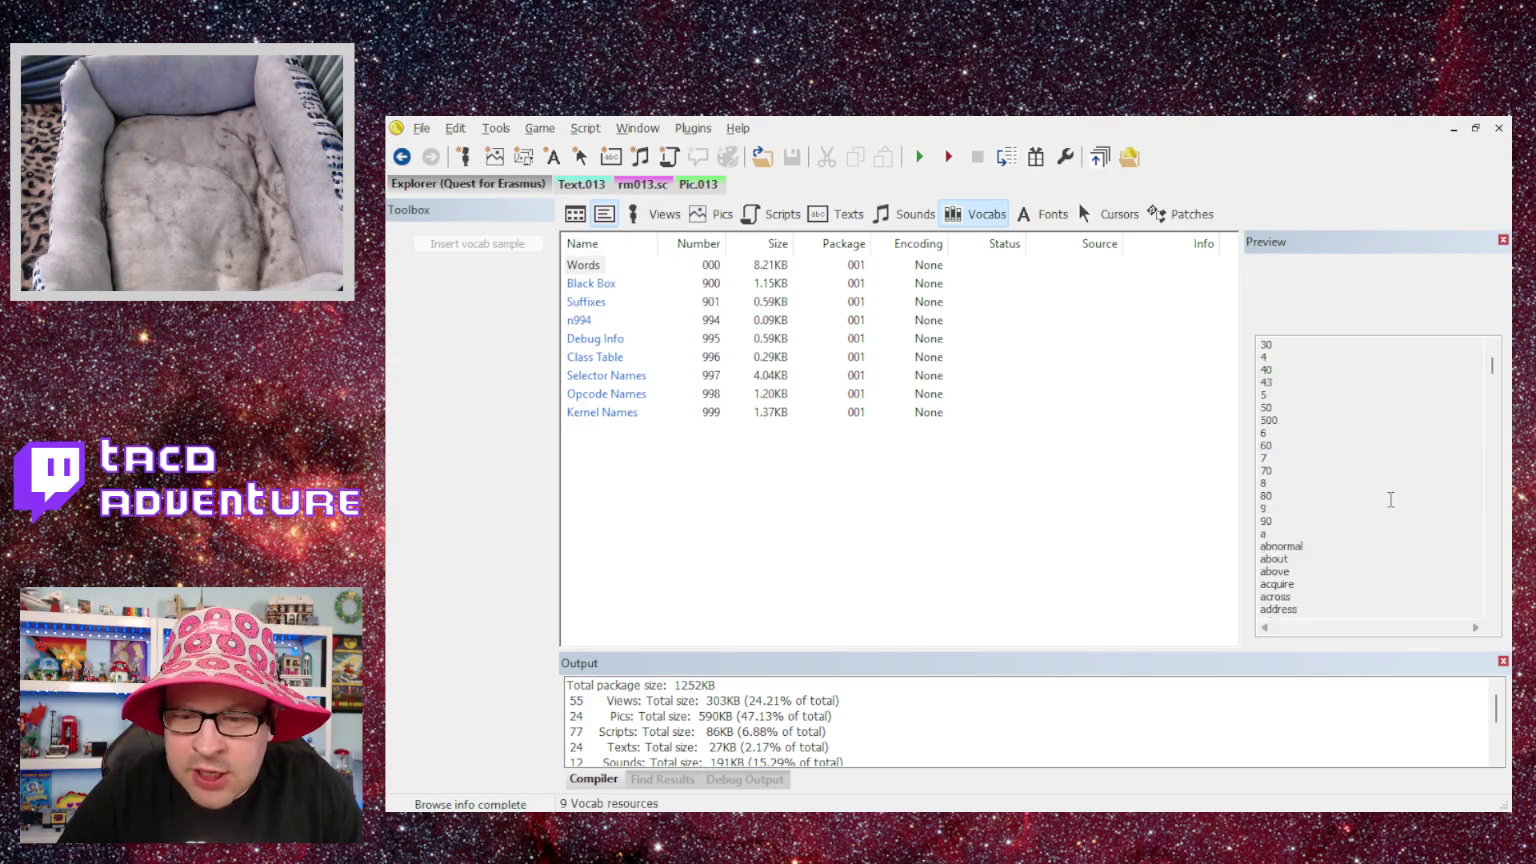
scroll(1348, 478, "down", 10)
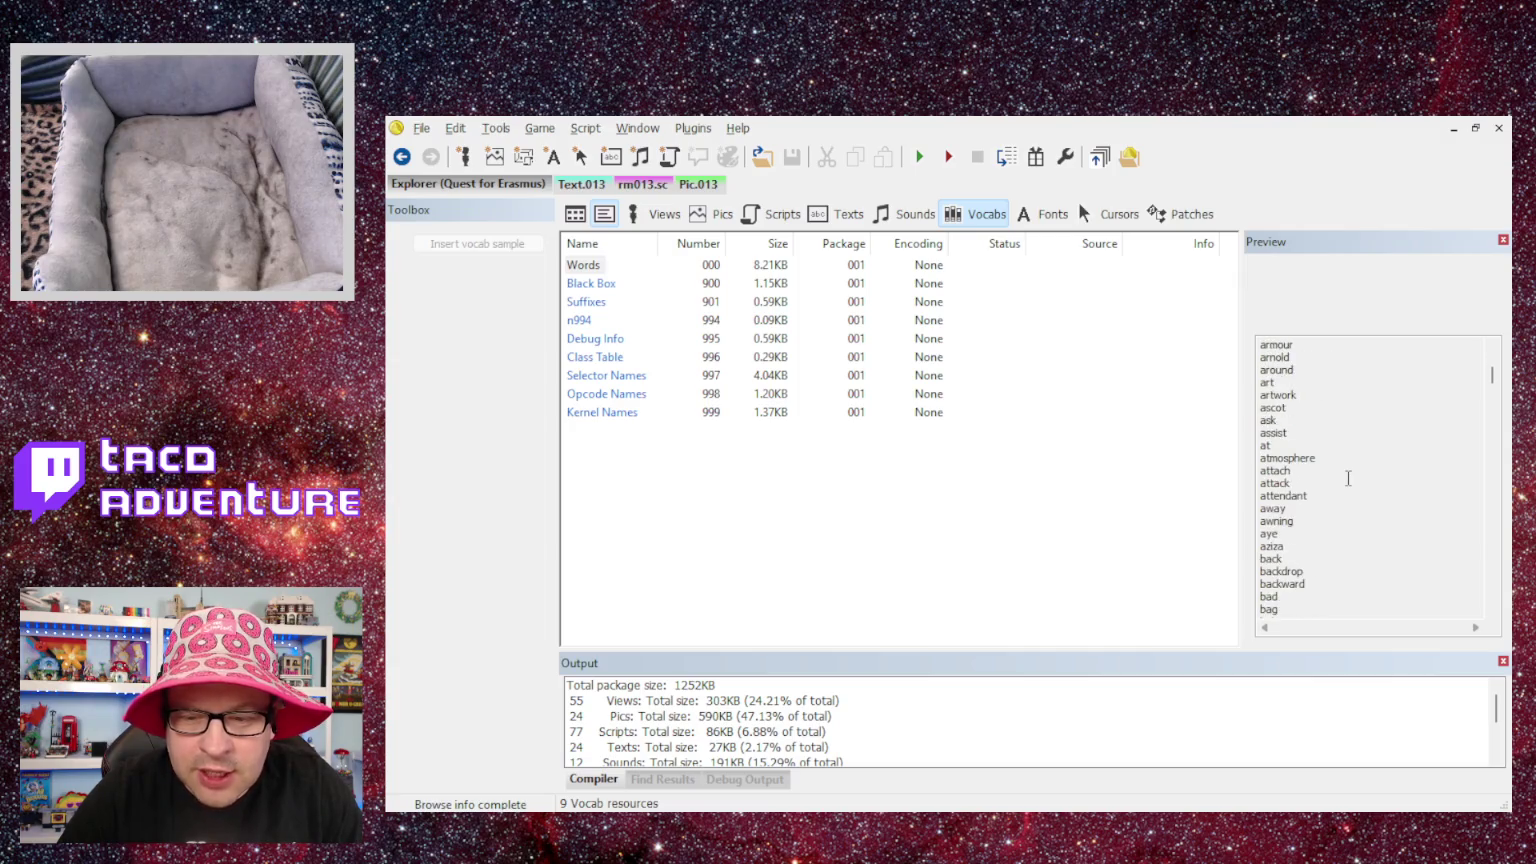
scroll(1348, 478, "down", 10)
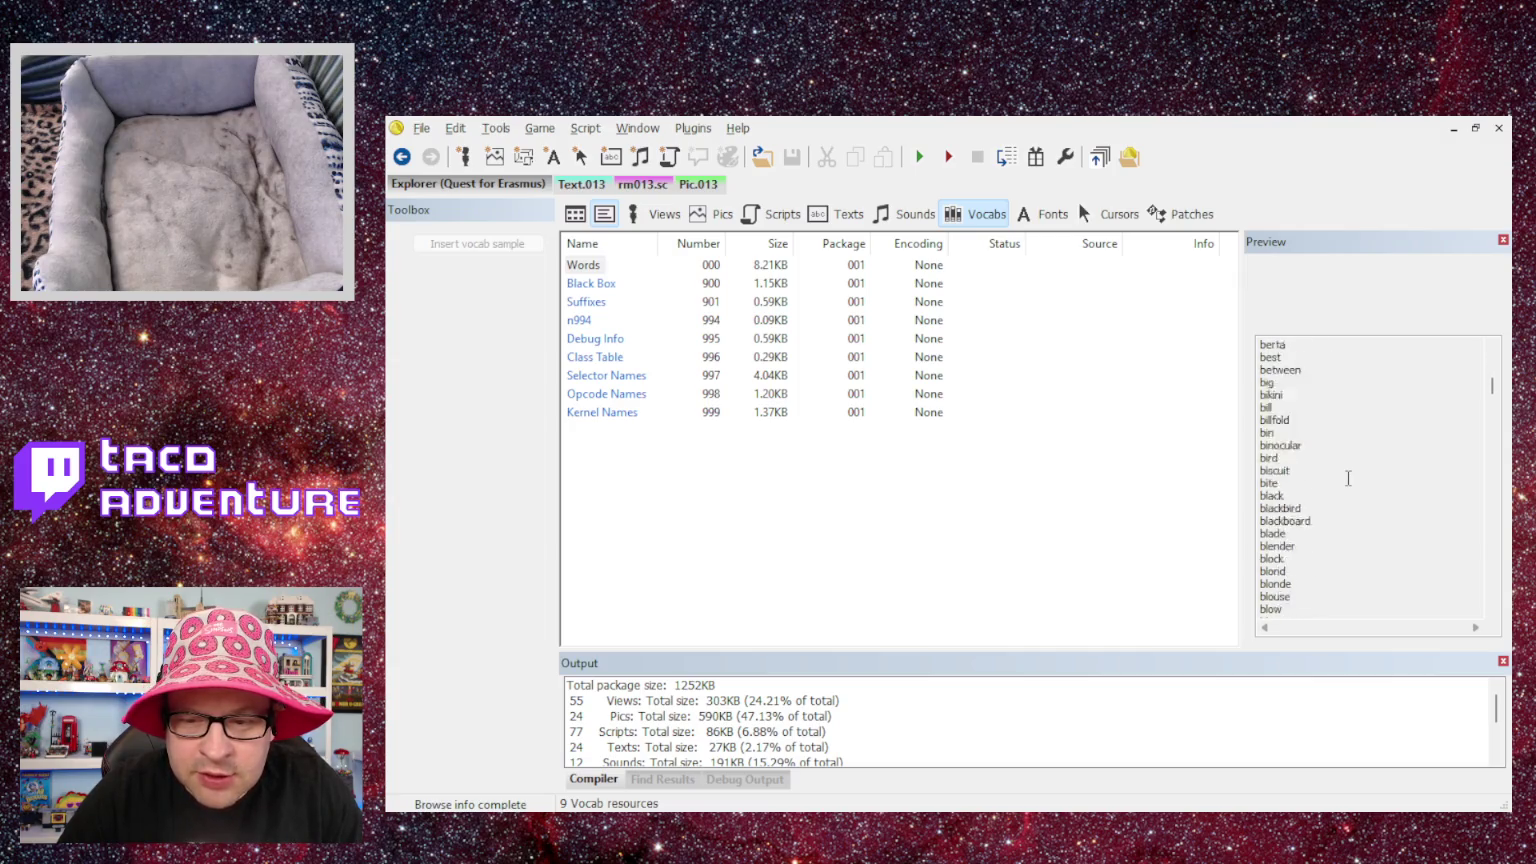
scroll(1348, 478, "up", 1)
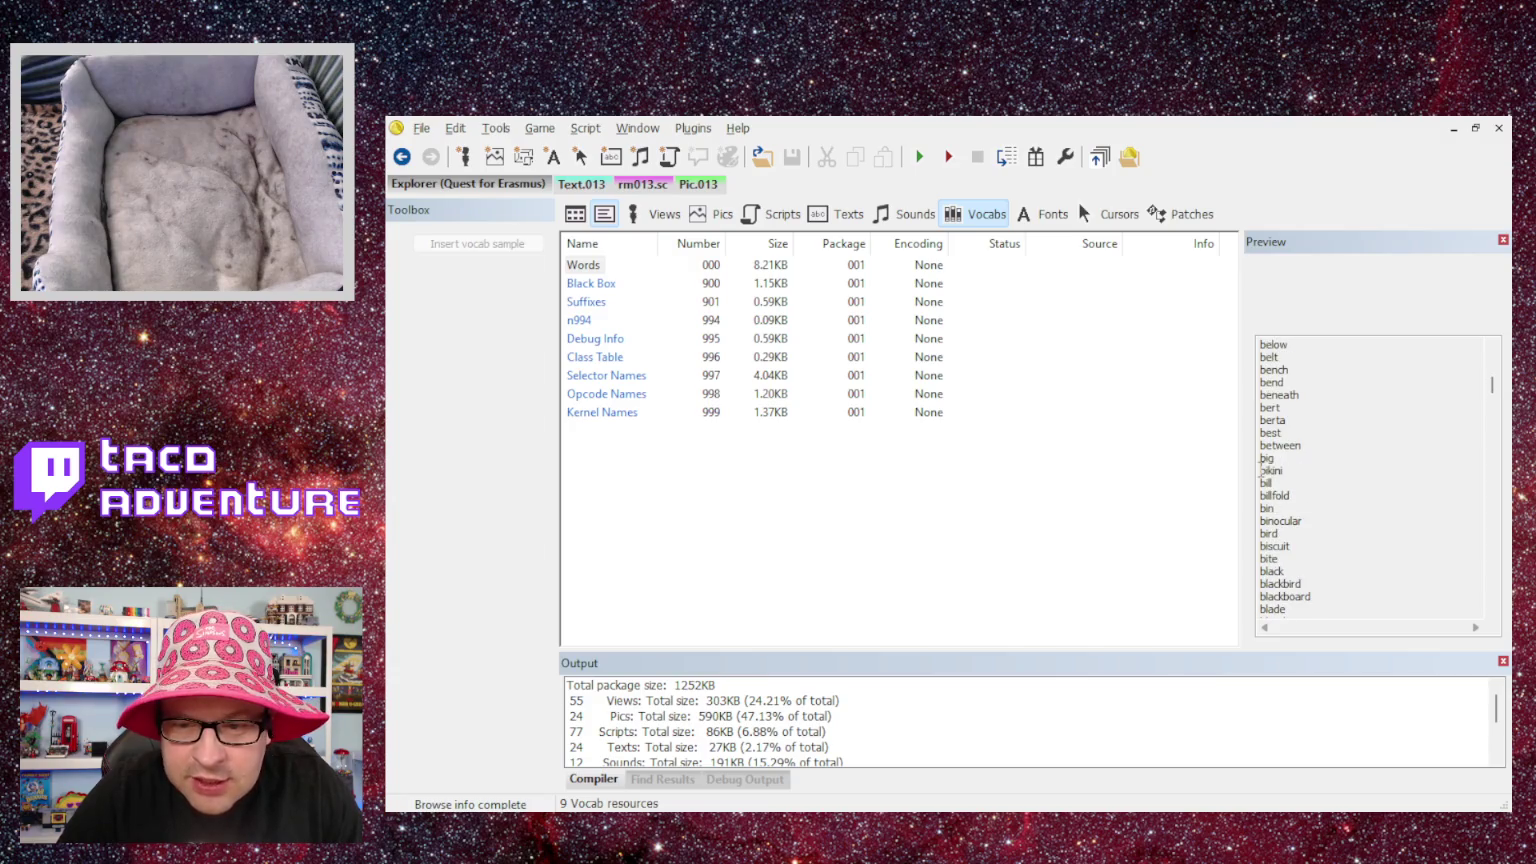
scroll(1262, 466, "down", 6)
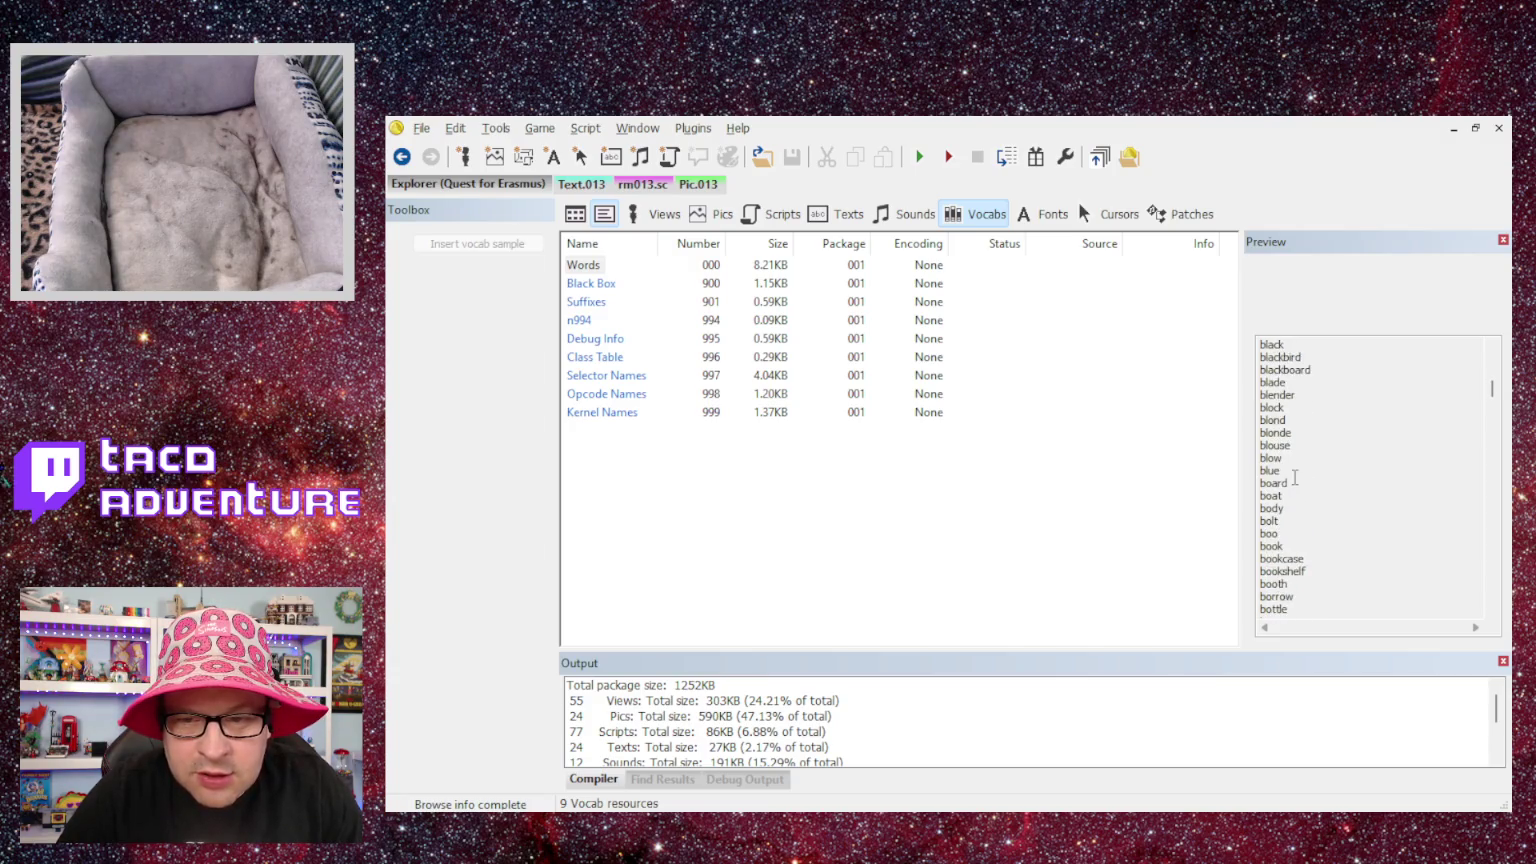
scroll(1294, 478, "down", 7)
scroll(1294, 478, "down", 4)
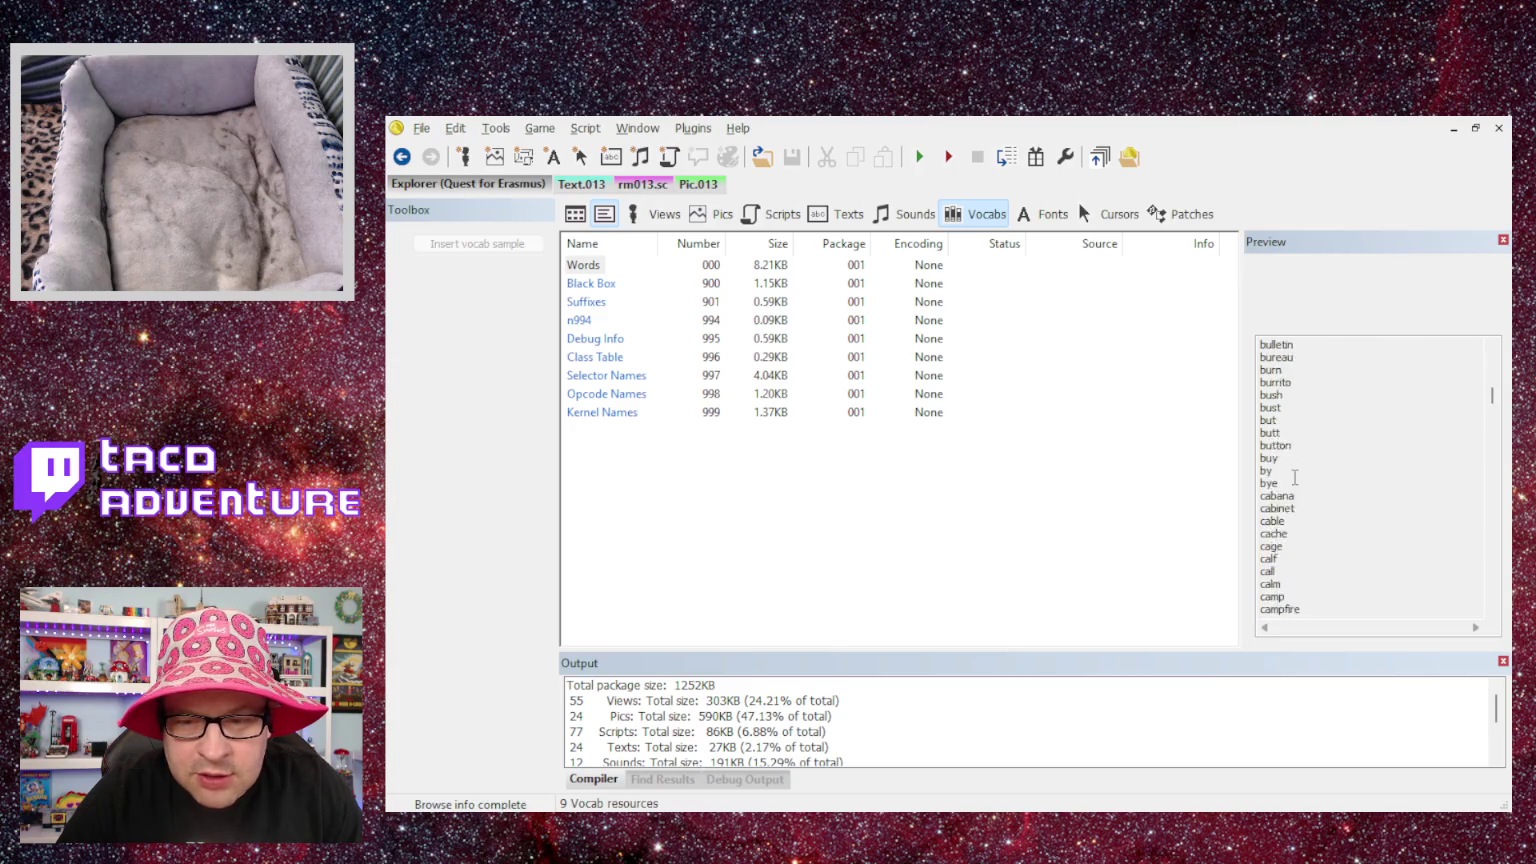
scroll(1294, 478, "down", 13)
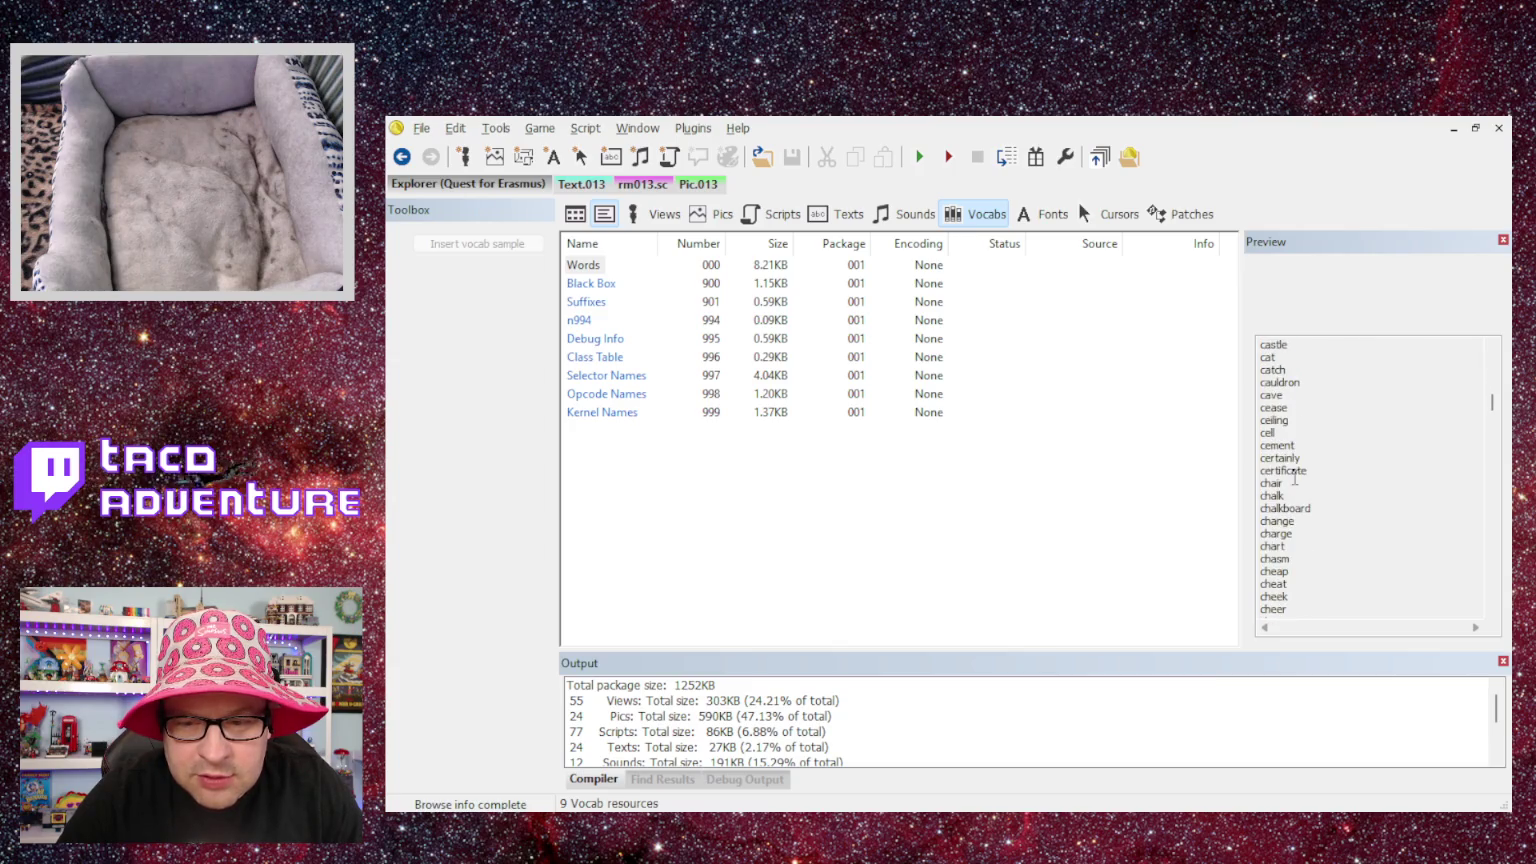
scroll(1294, 478, "down", 12)
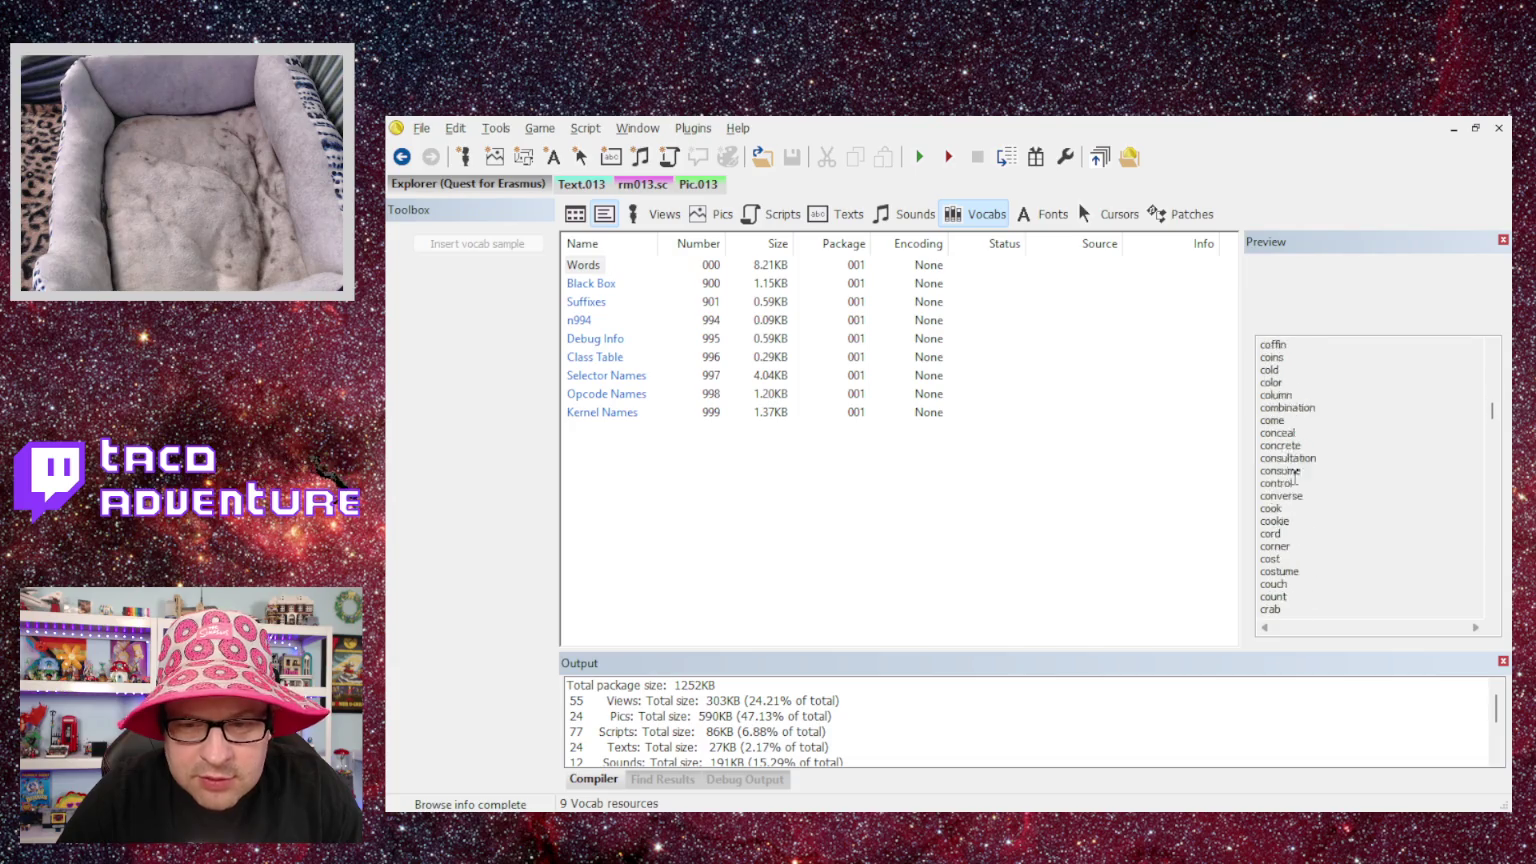
scroll(1294, 478, "down", 5)
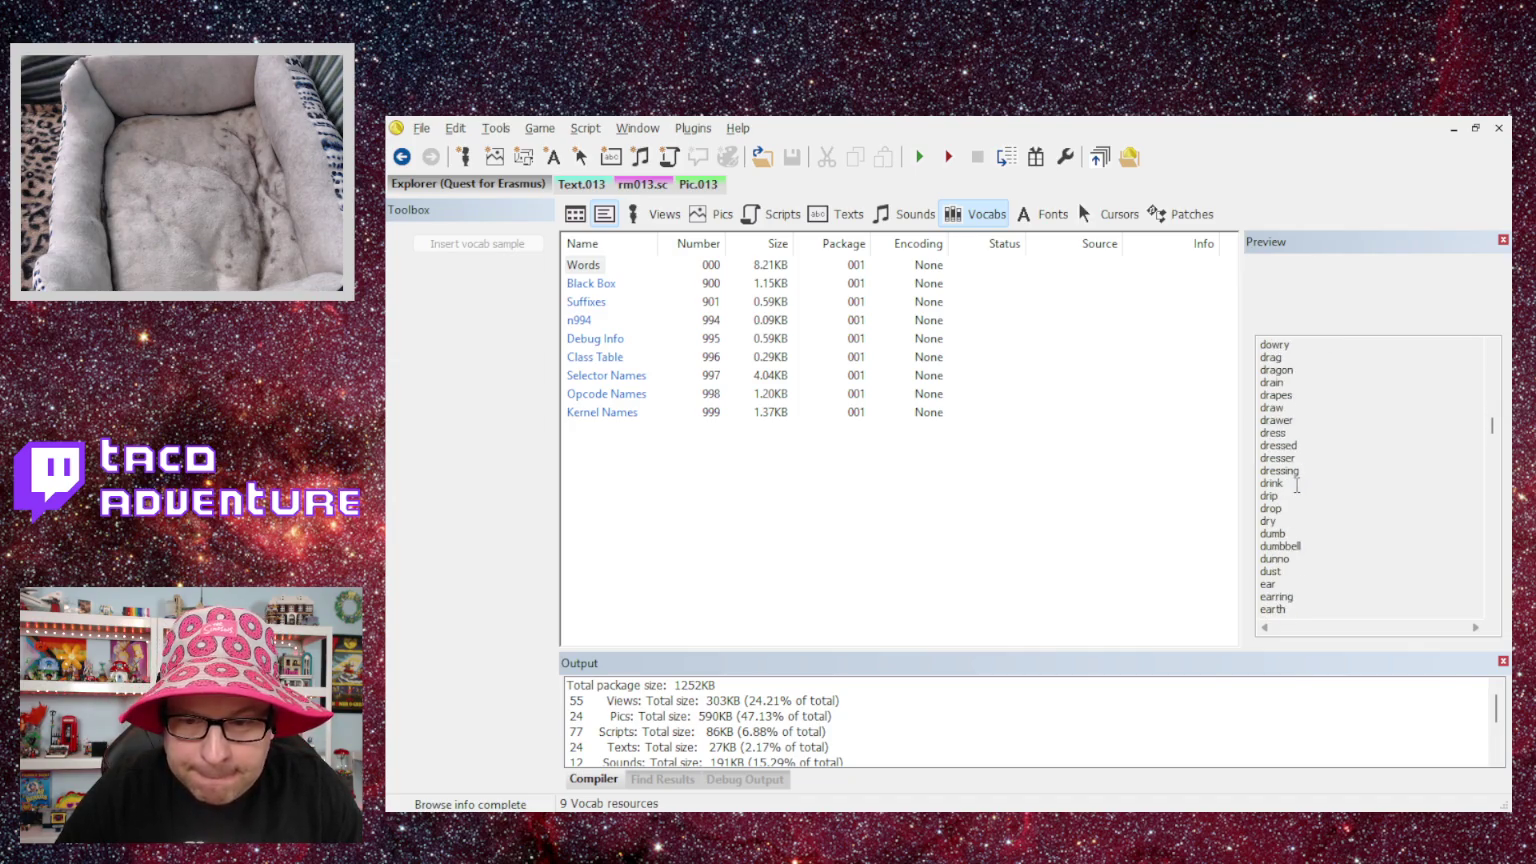
scroll(1293, 483, "down", 10)
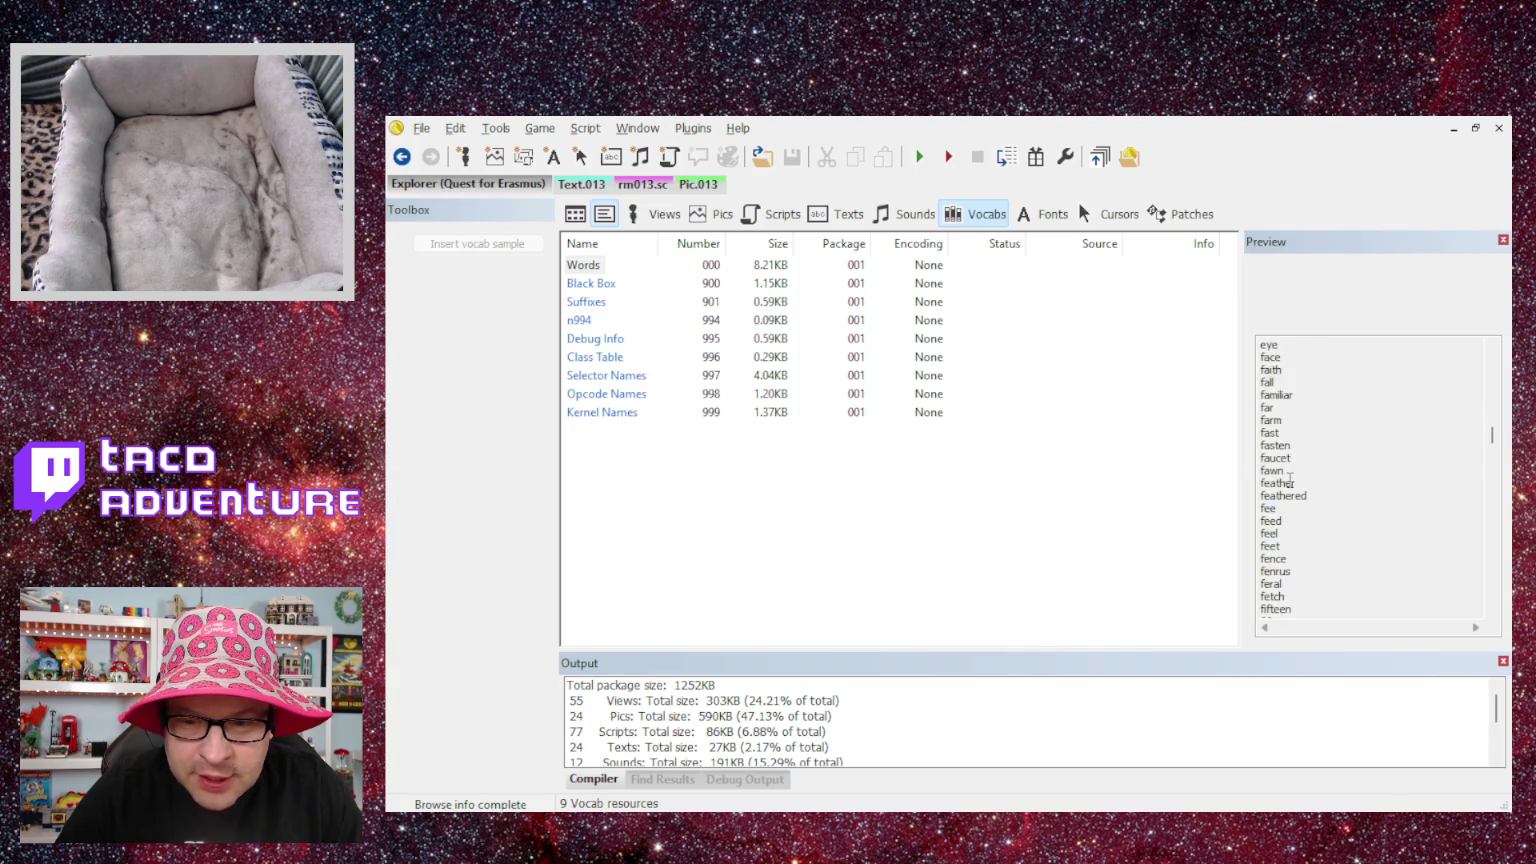
scroll(1290, 481, "down", 12)
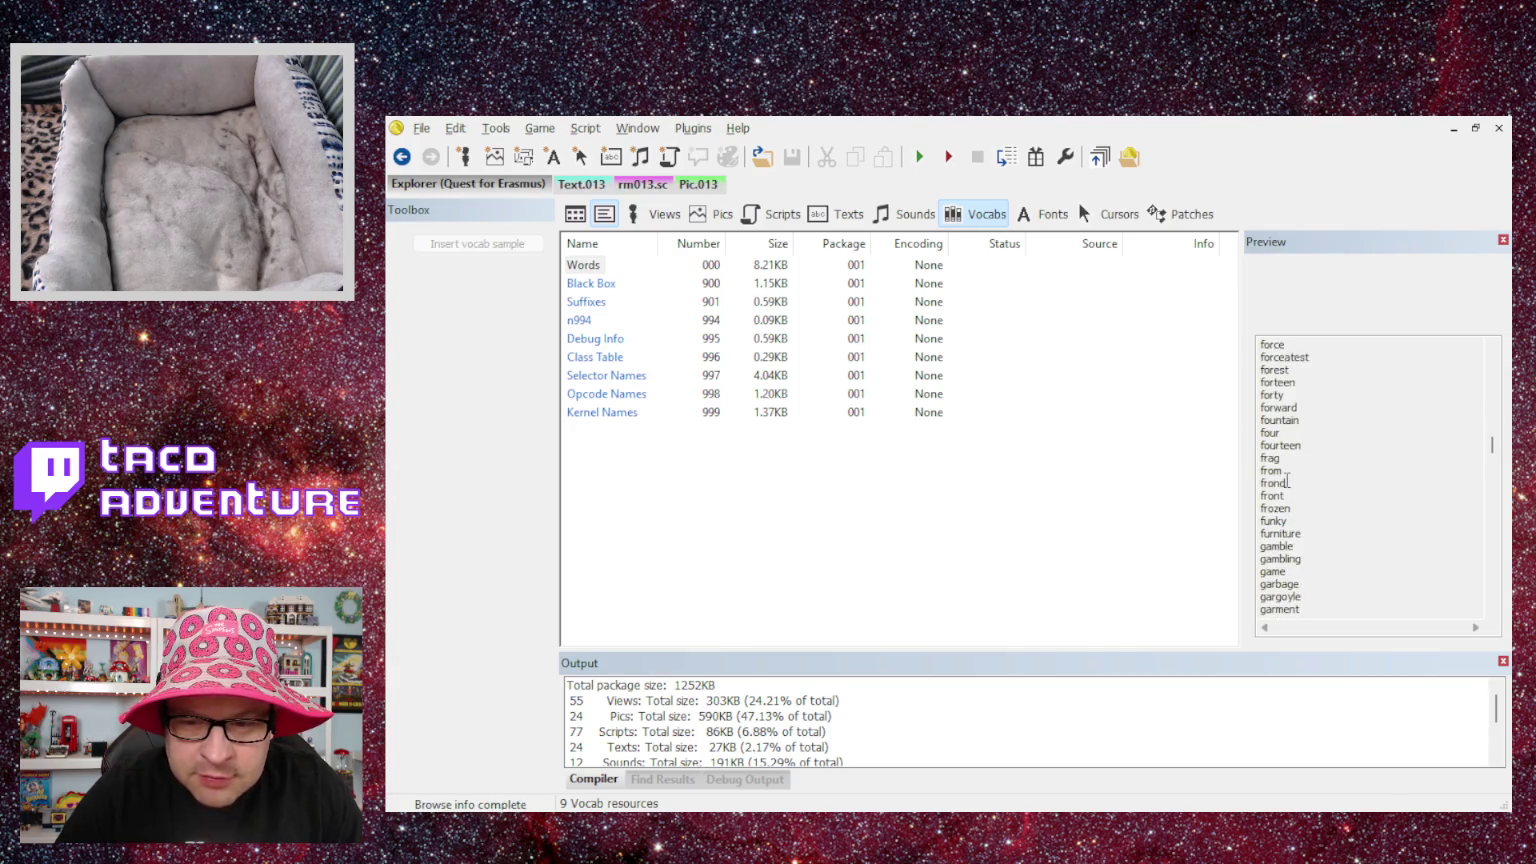
scroll(1287, 481, "down", 4)
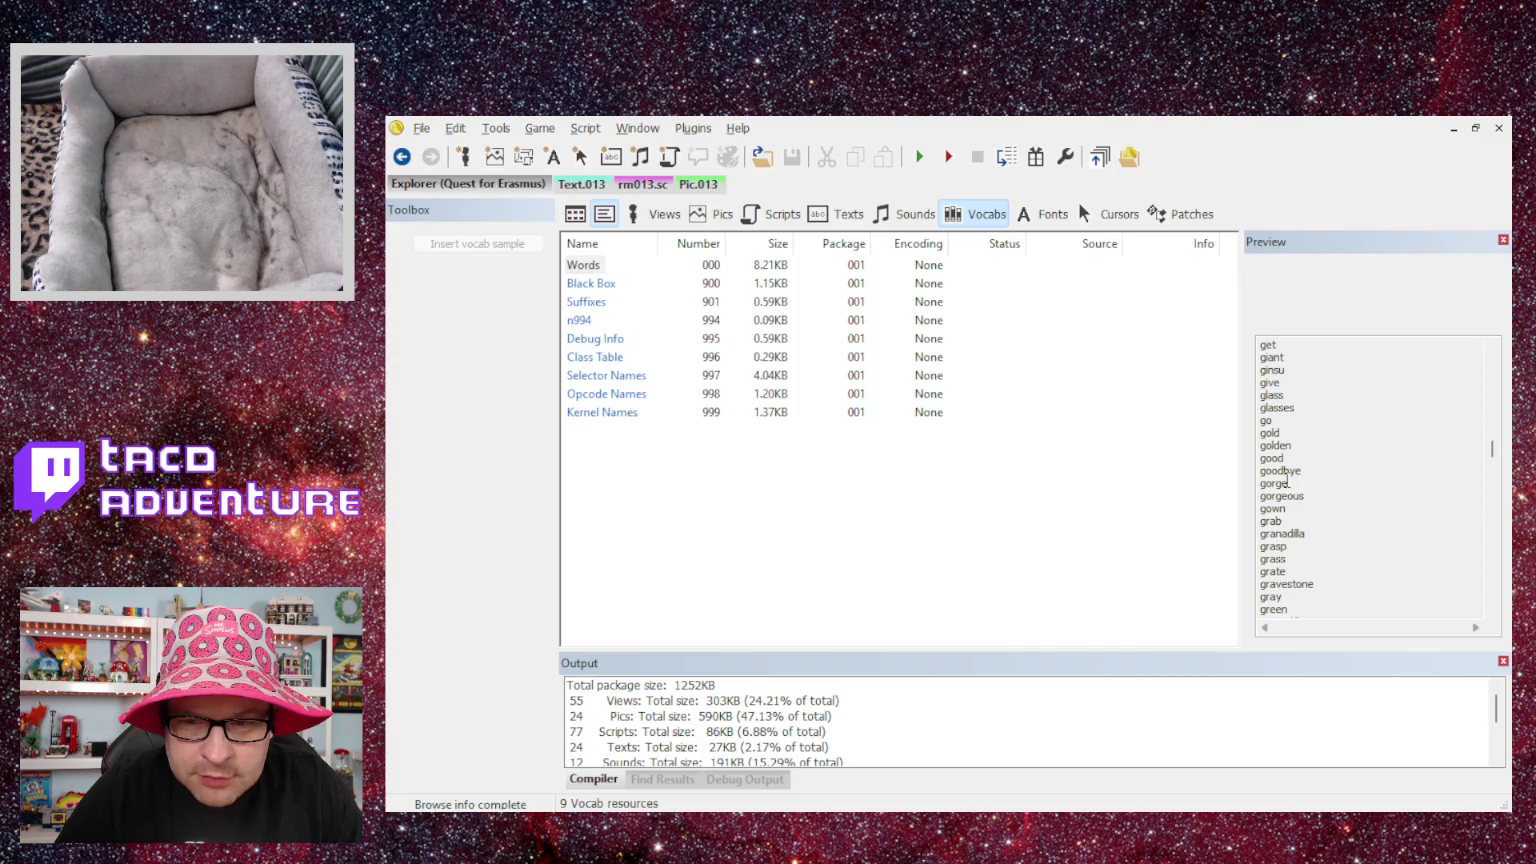
scroll(1287, 483, "down", 13)
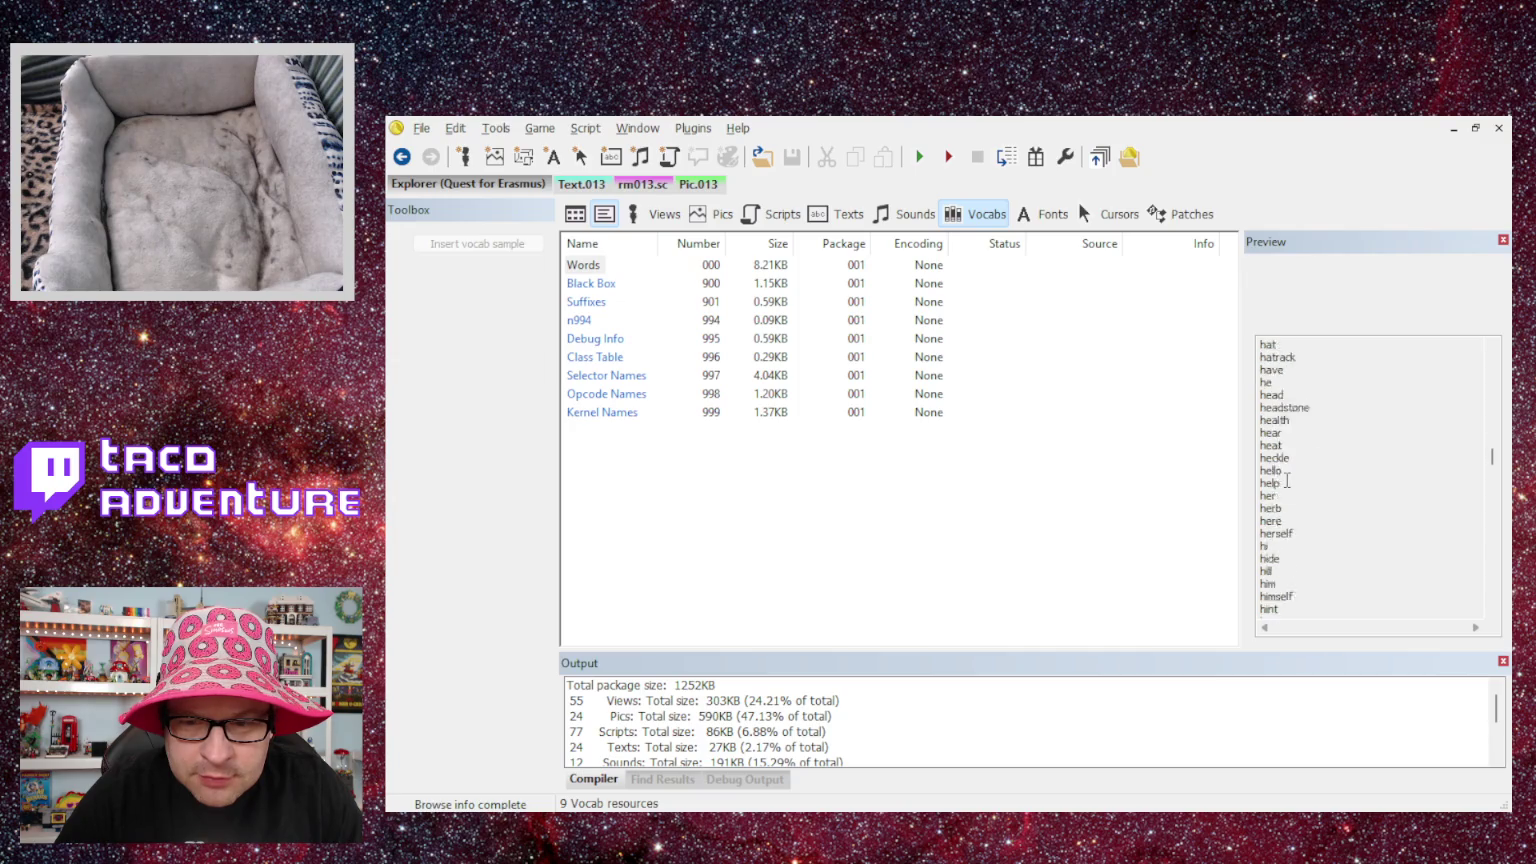
- Step through the Scripts, Texts, Sounds and Vocabs lists, then scroll Pics down to Hallway
left_click(640, 185)
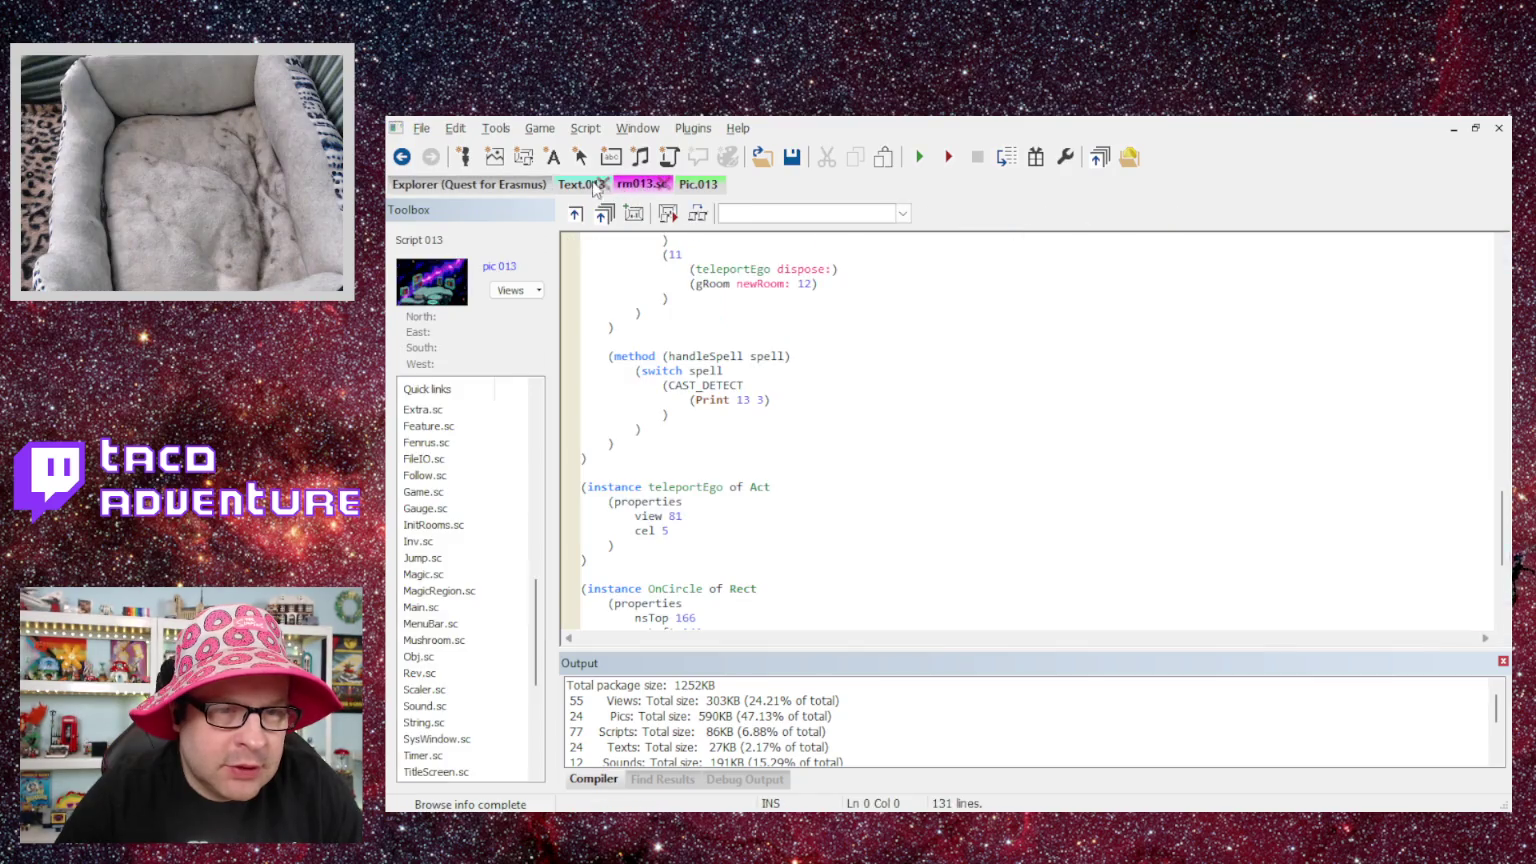
left_click(590, 185)
left_click(513, 185)
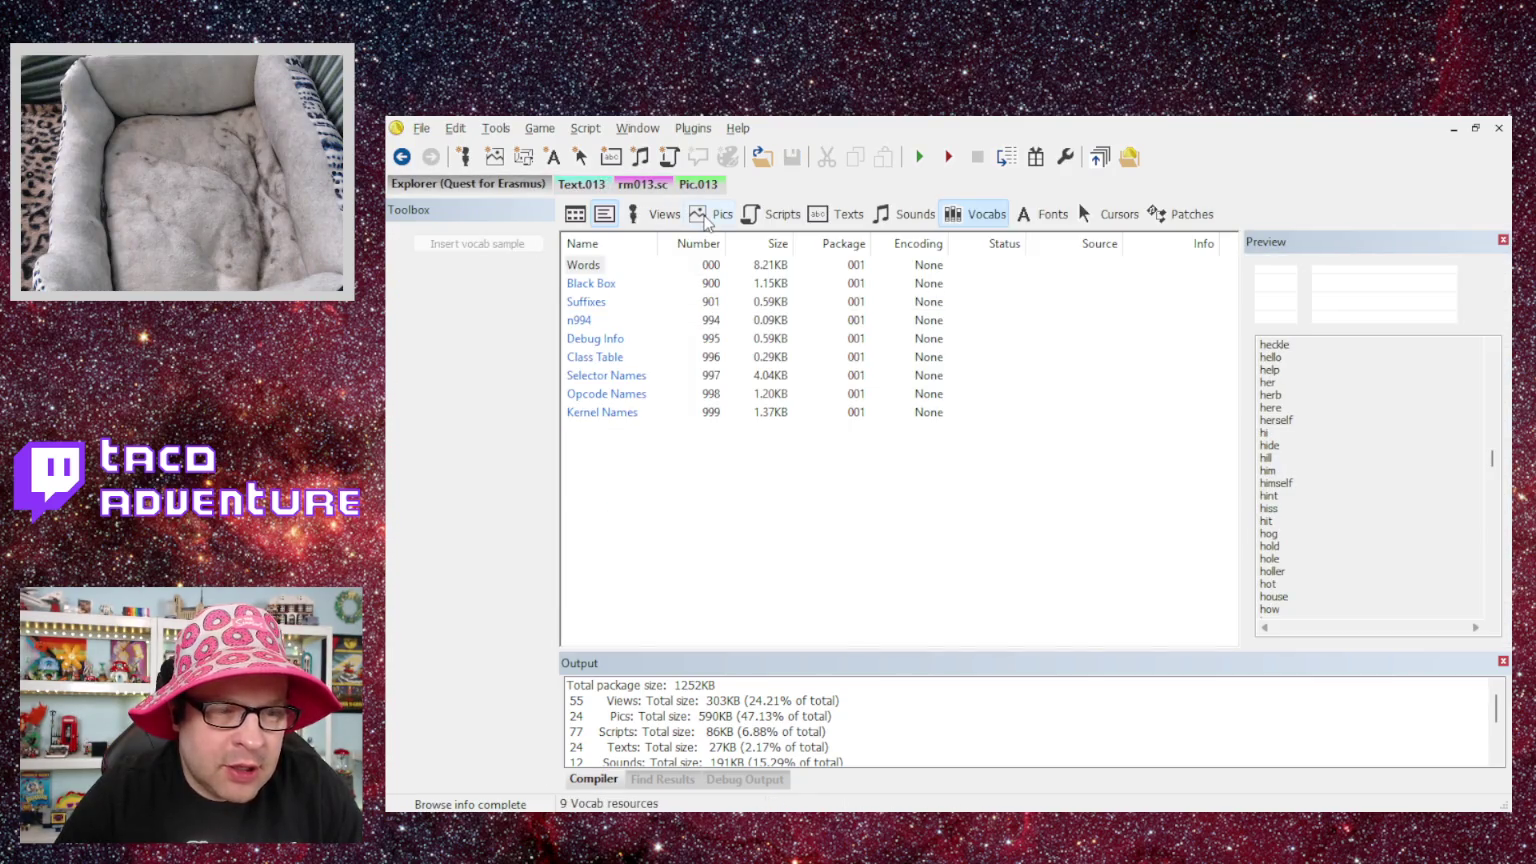
left_click(782, 215)
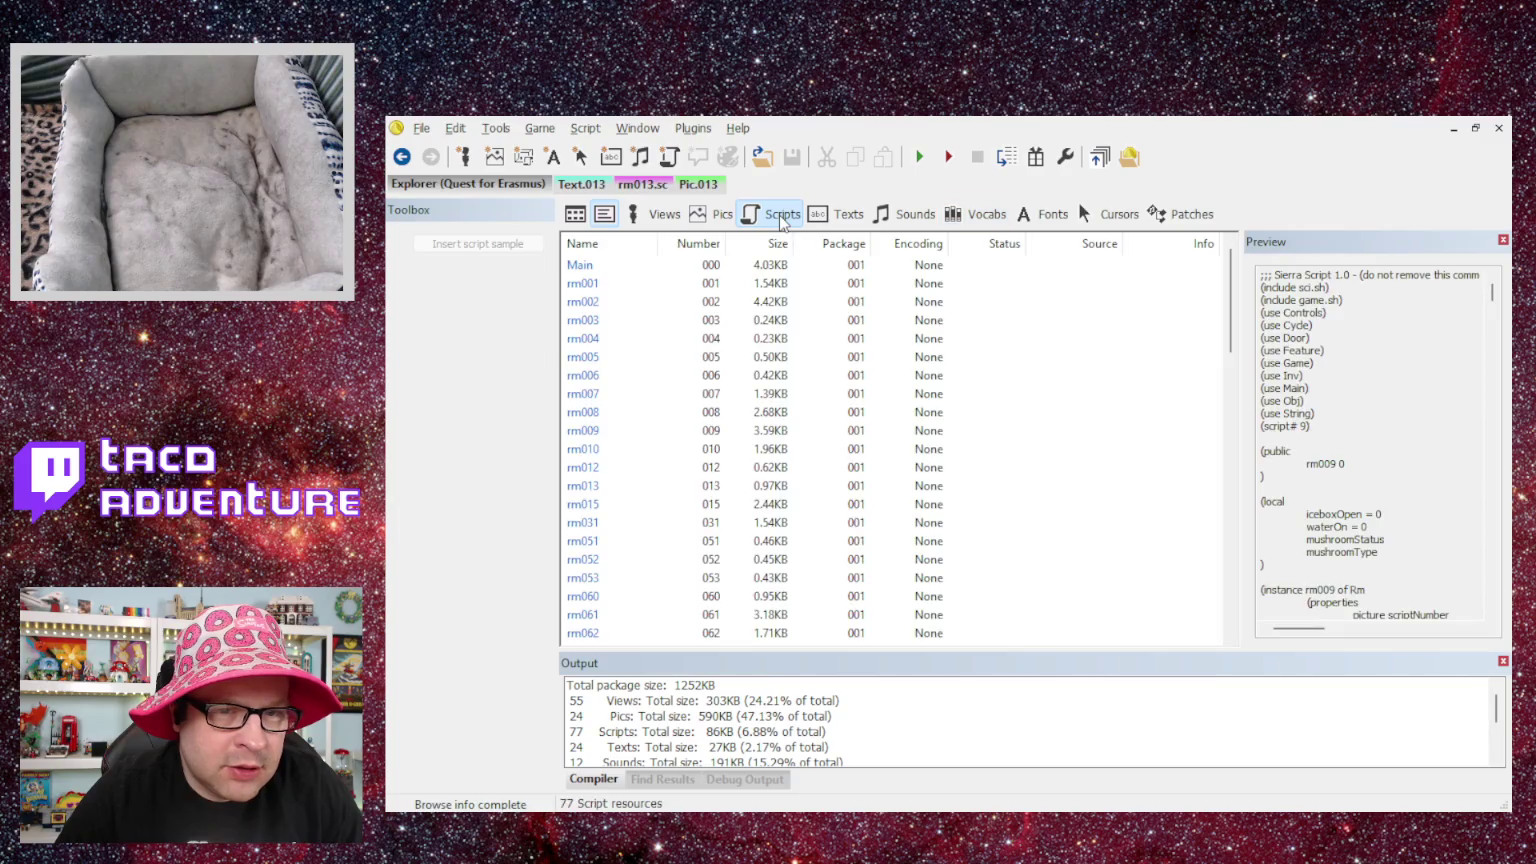
left_click(846, 216)
left_click(878, 220)
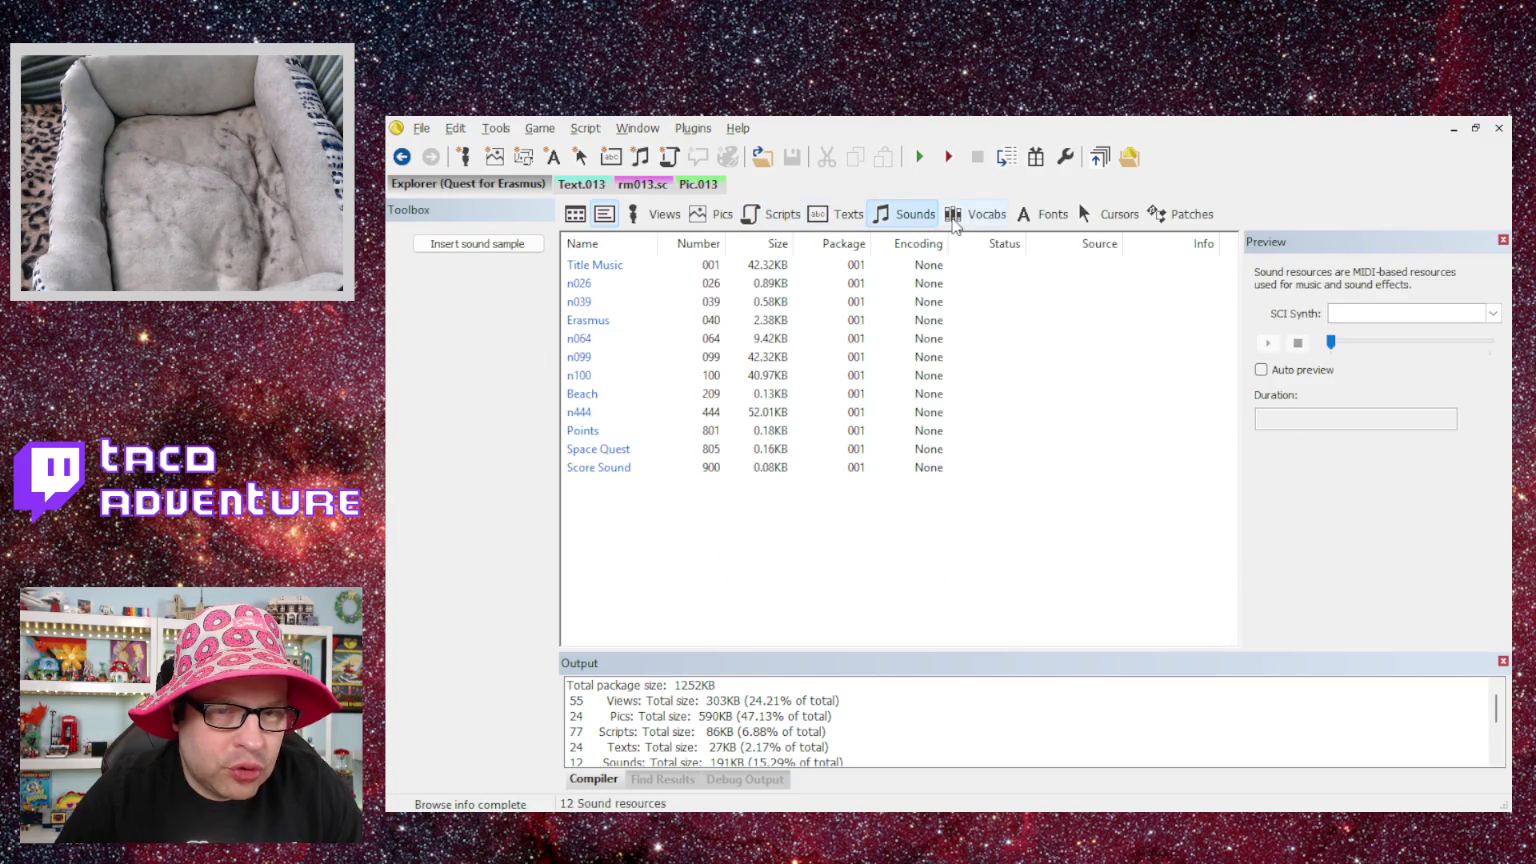
left_click(985, 218)
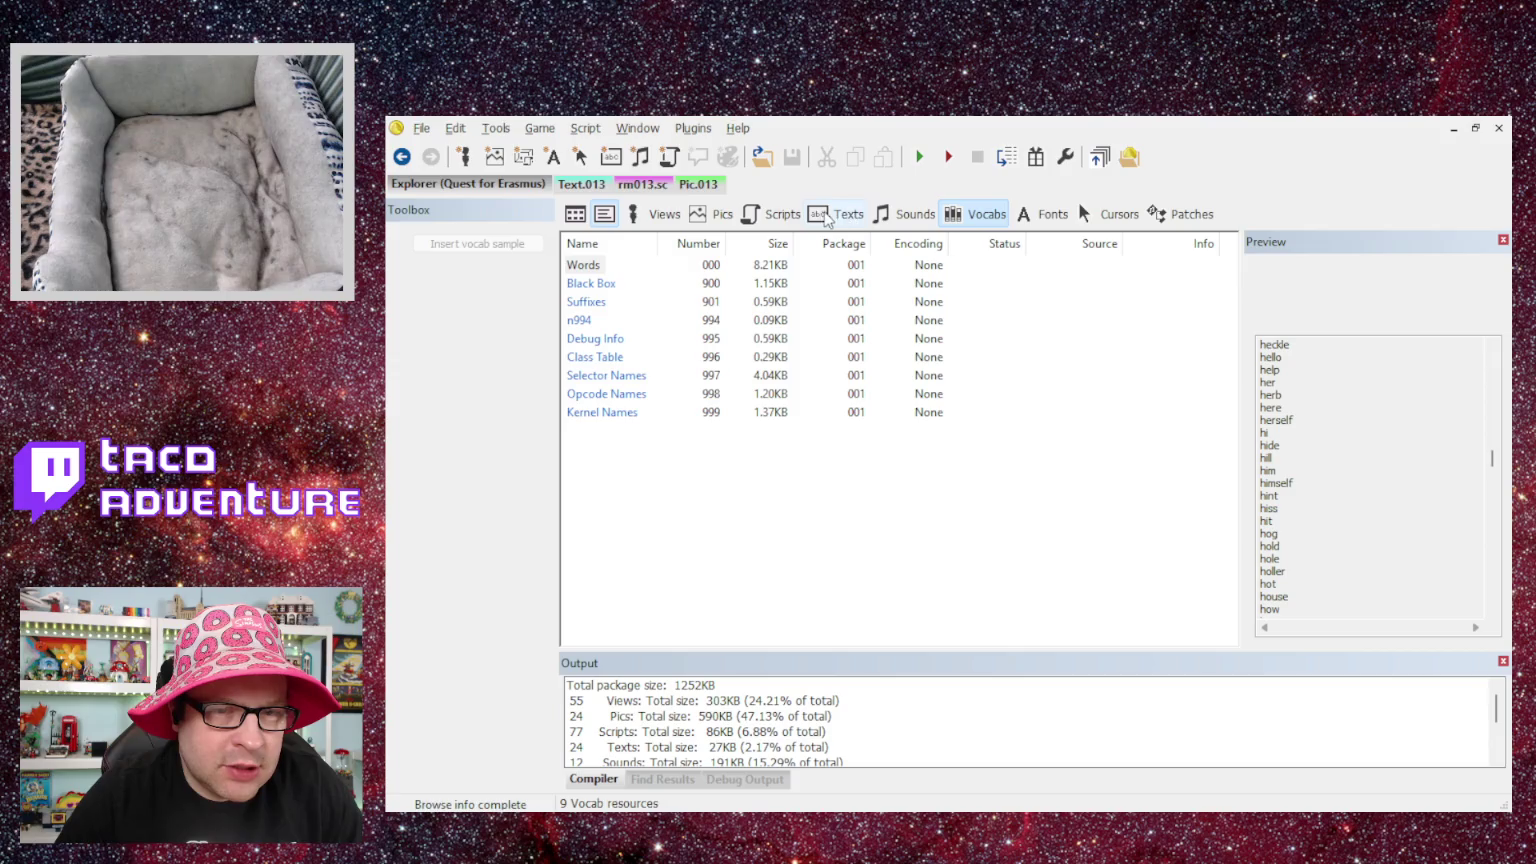
left_click(828, 220)
left_click(770, 215)
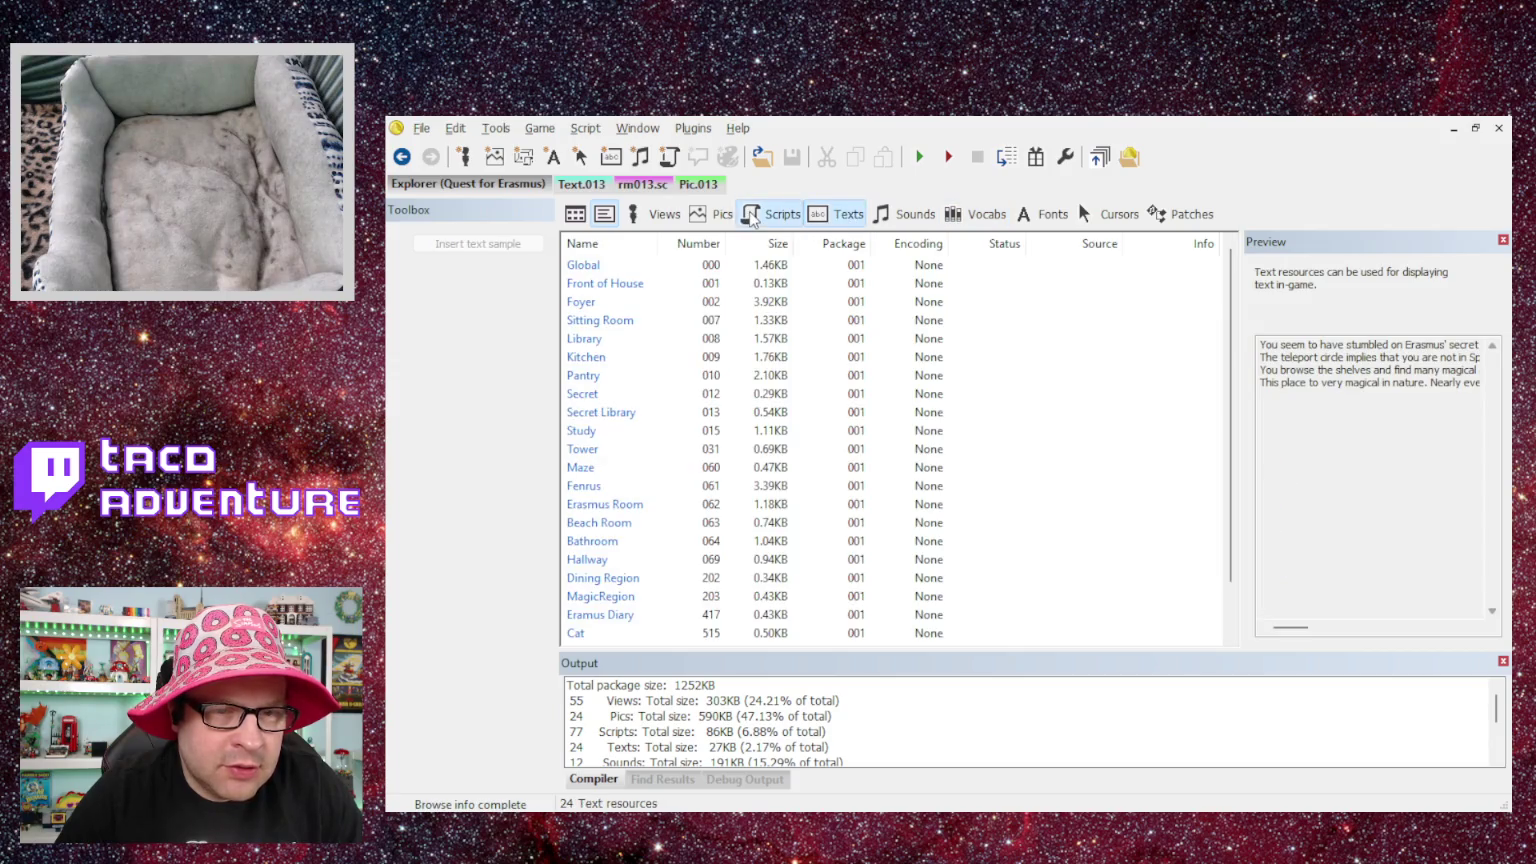
left_click(712, 215)
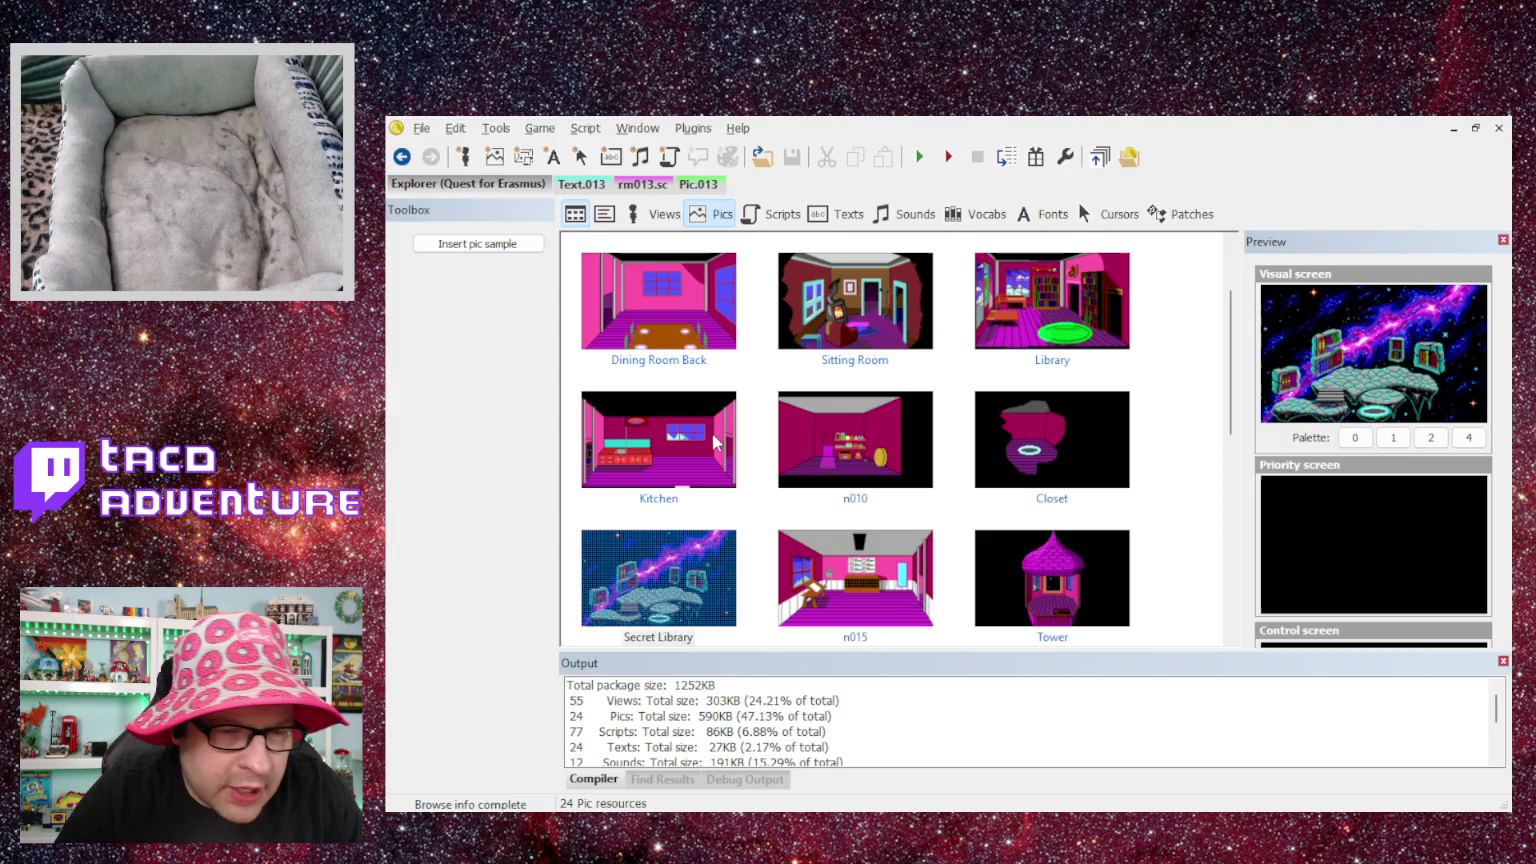
scroll(710, 390, "down", 6)
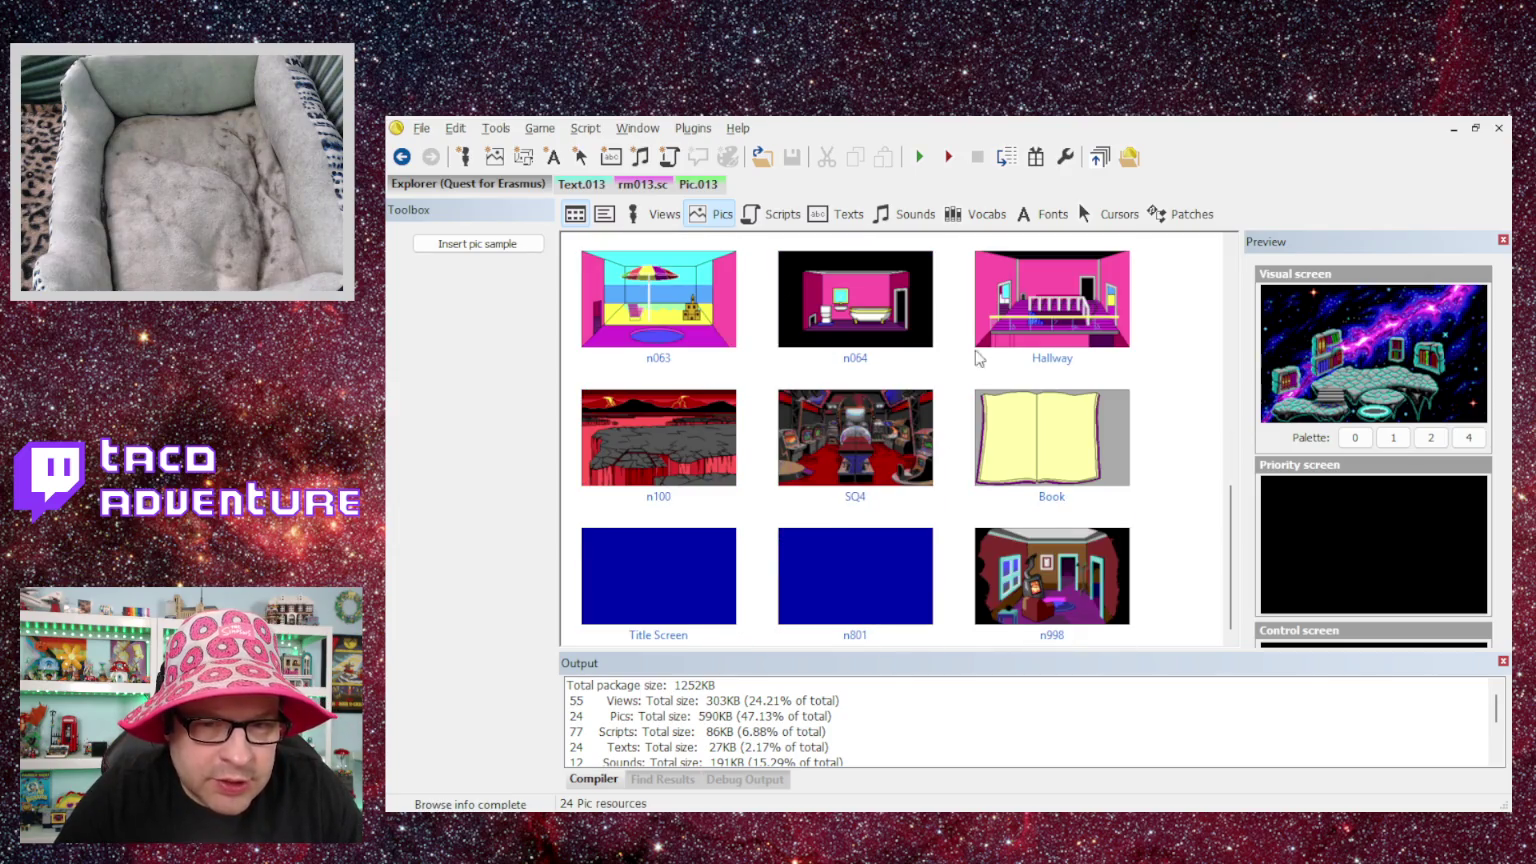
- Open the Hallway thumbnail as Pic.069, the magenta balcony room linked to rm069
double_click(1017, 330)
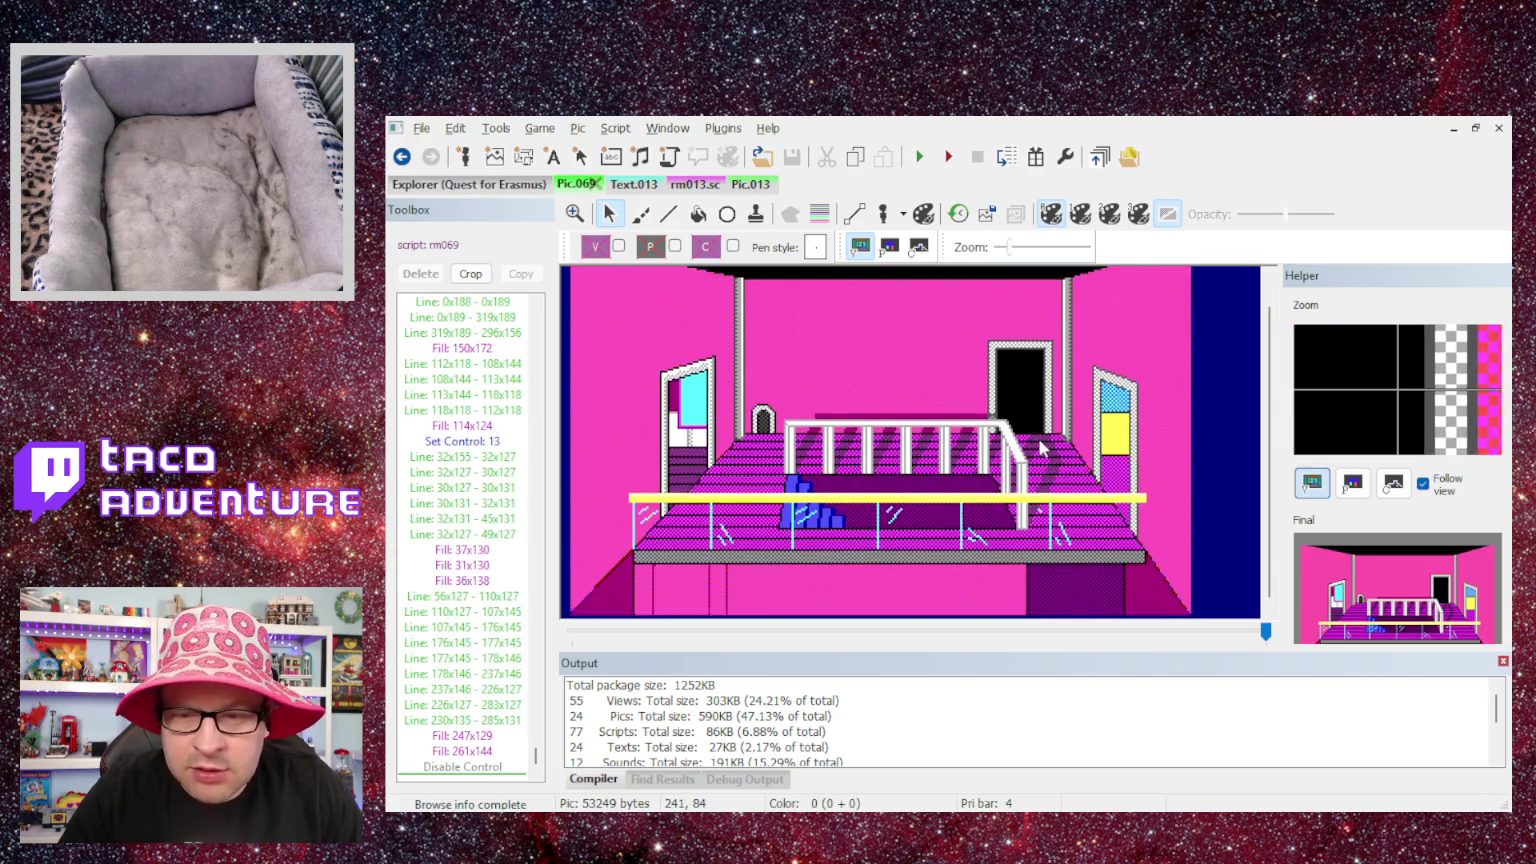
scroll(1049, 497, "down", 1)
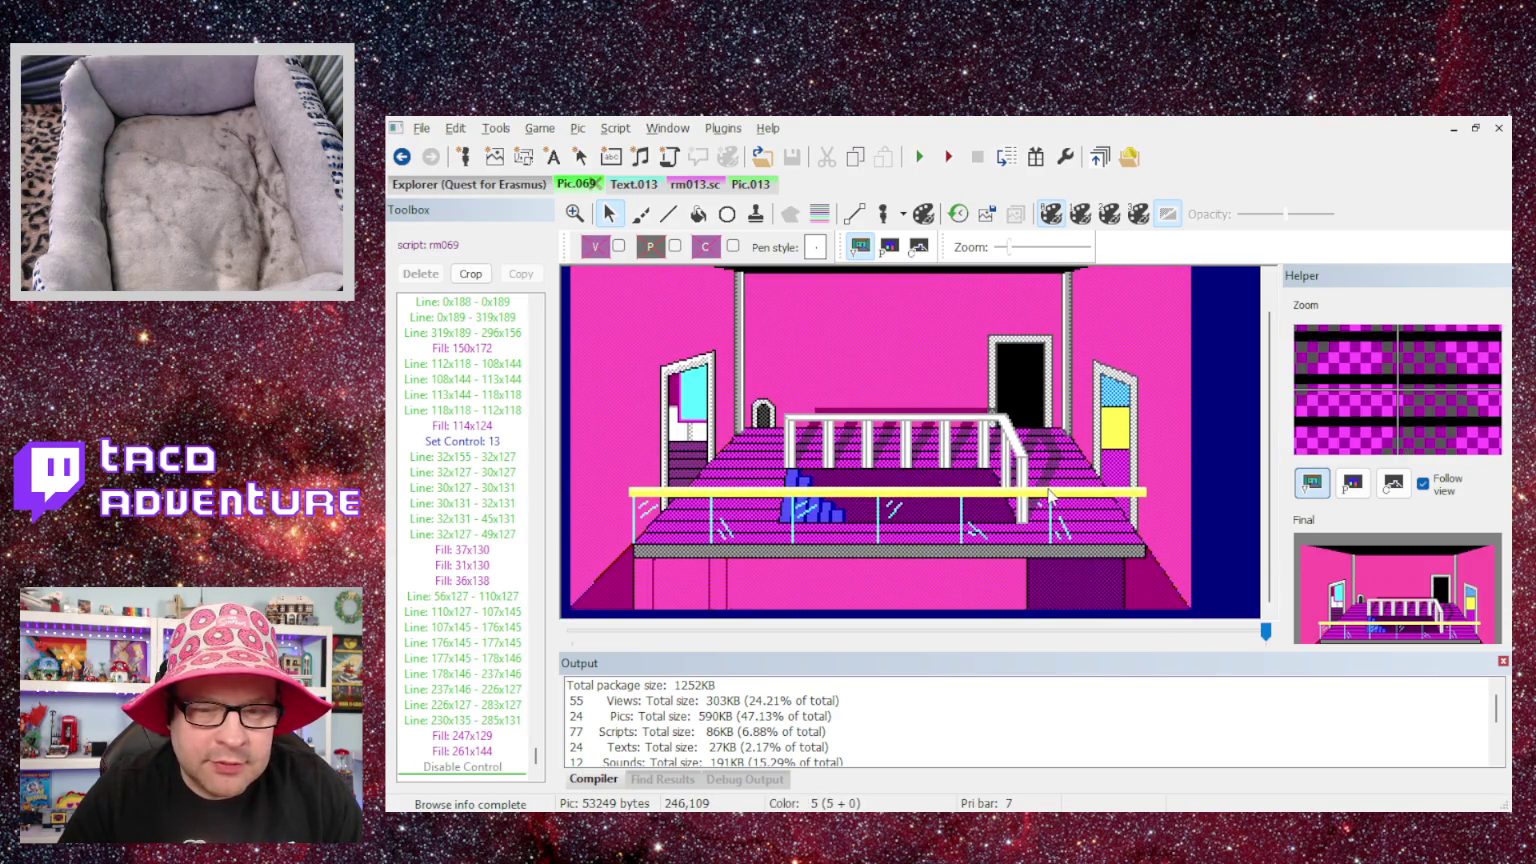
scroll(1049, 497, "up", 1)
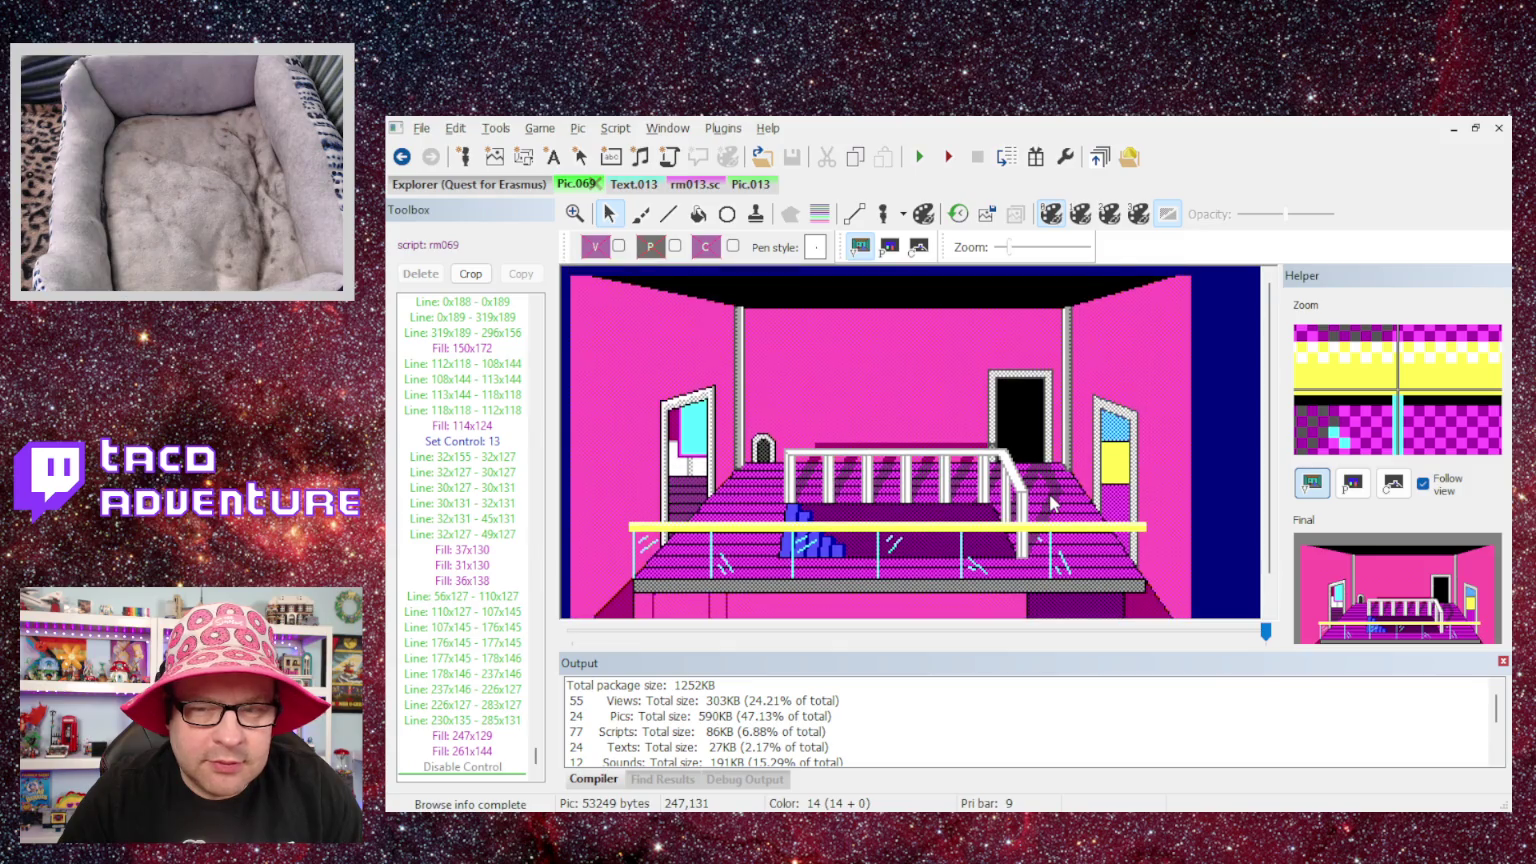
scroll(1051, 503, "down", 1)
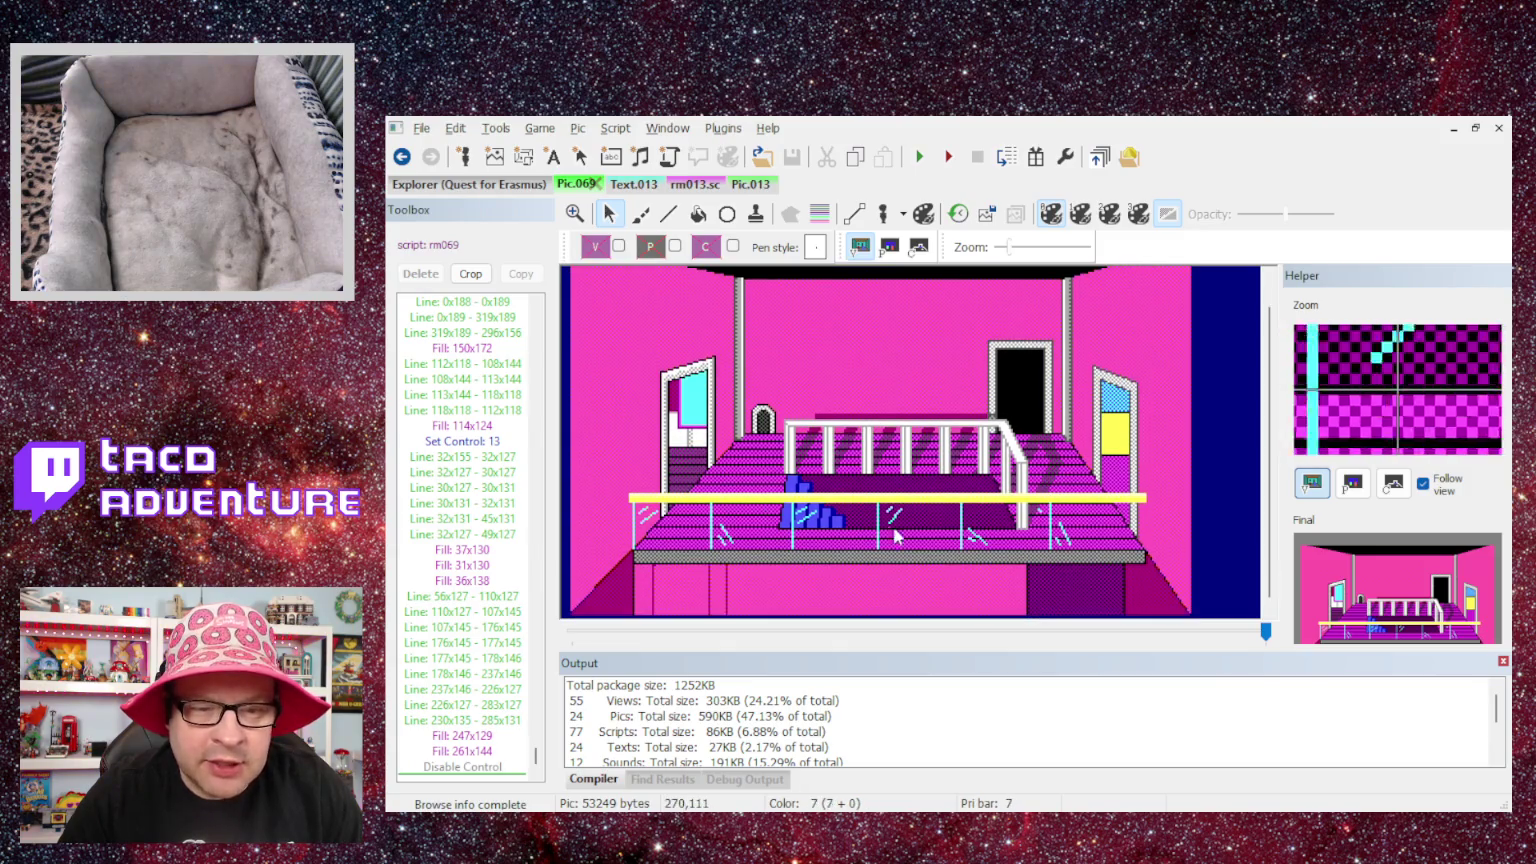
scroll(936, 416, "up", 1)
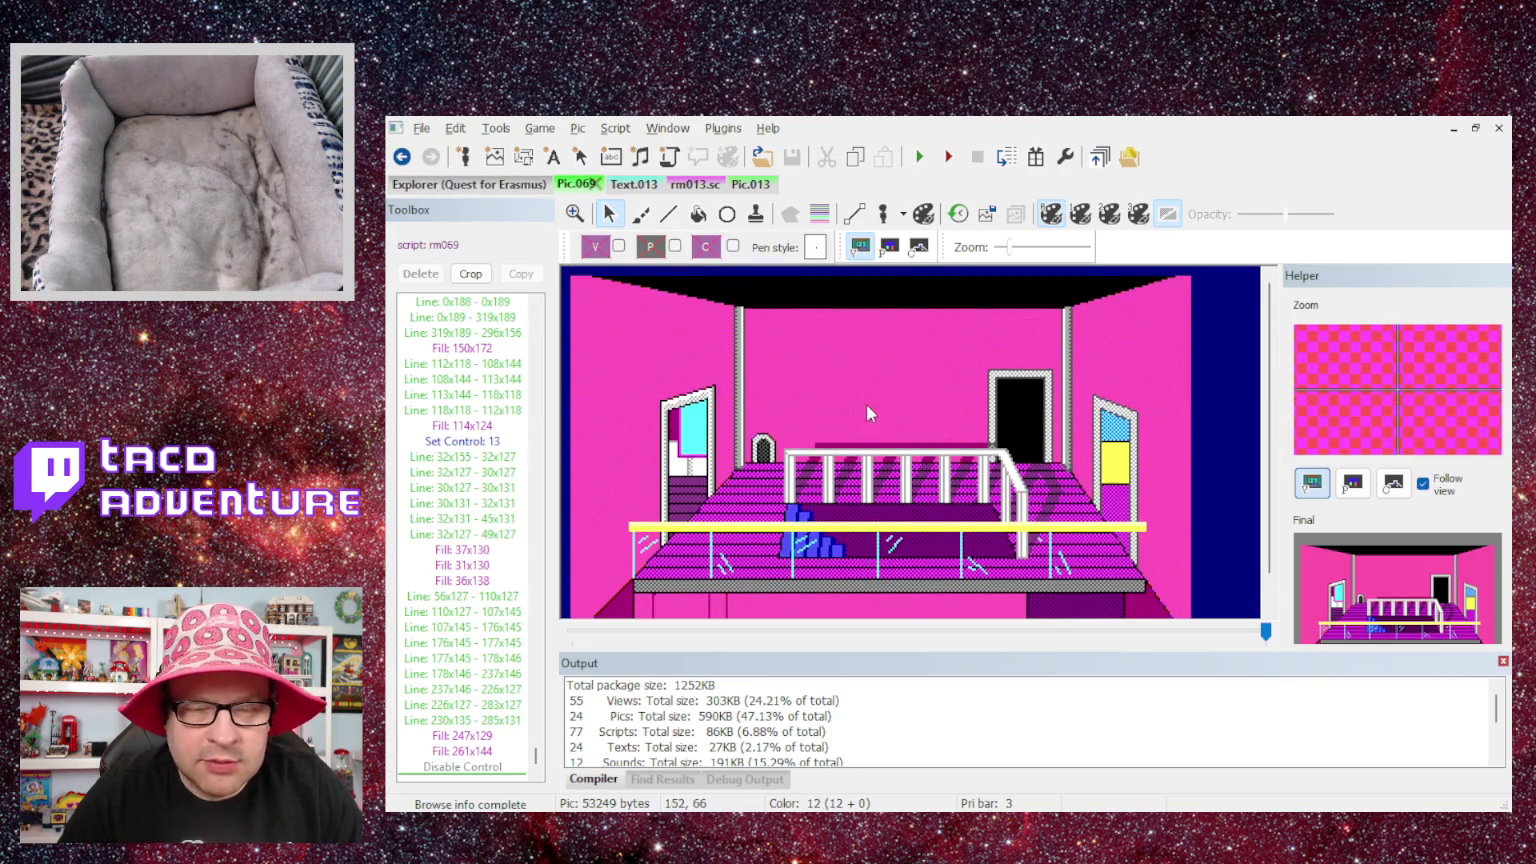
scroll(866, 405, "down", 1)
scroll(853, 401, "up", 1)
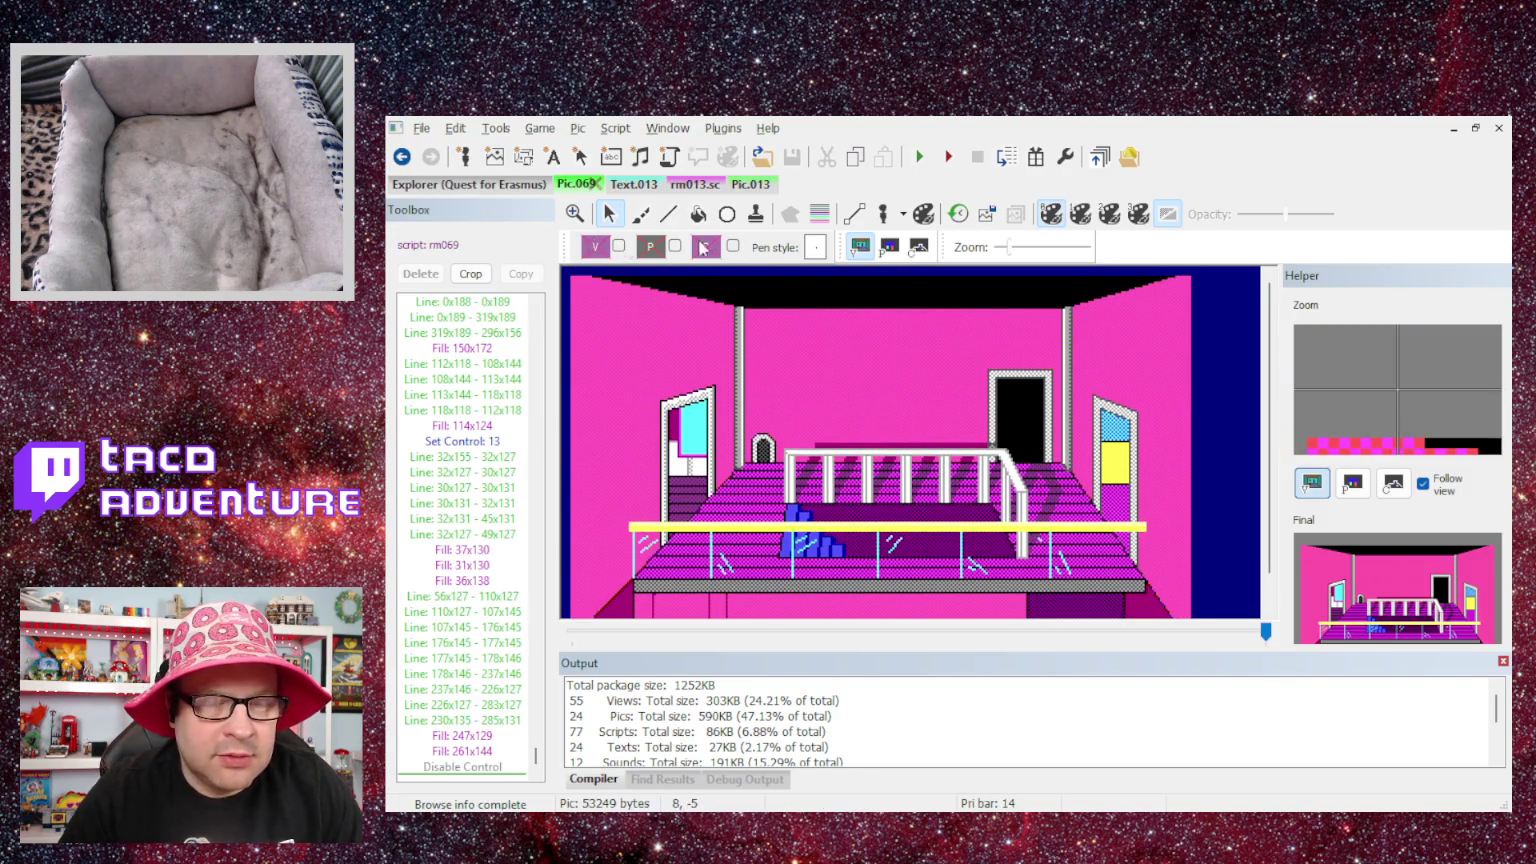
left_click(430, 246)
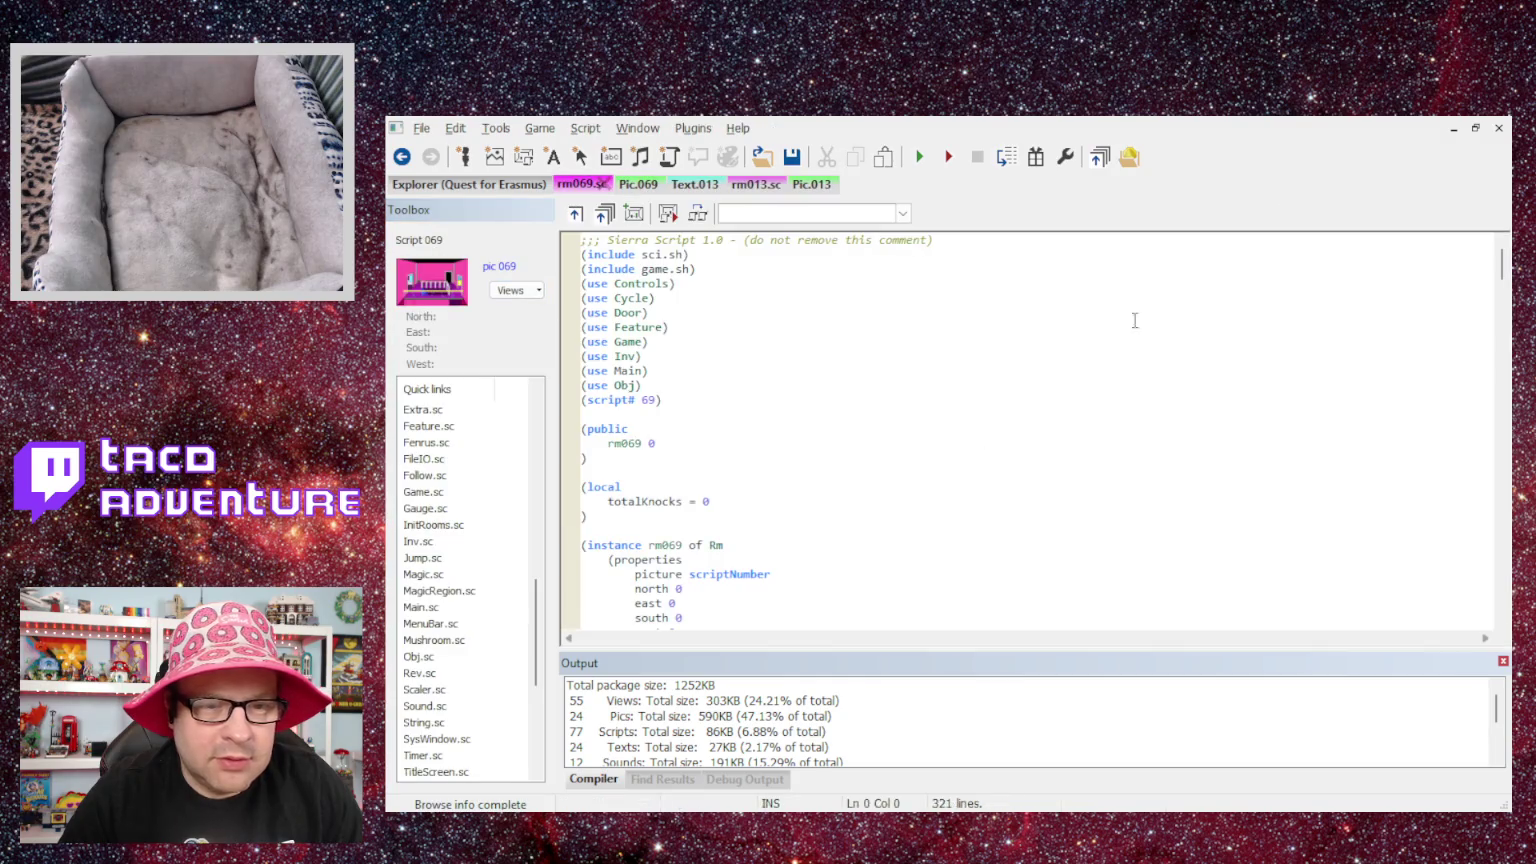
scroll(974, 435, "down", 8)
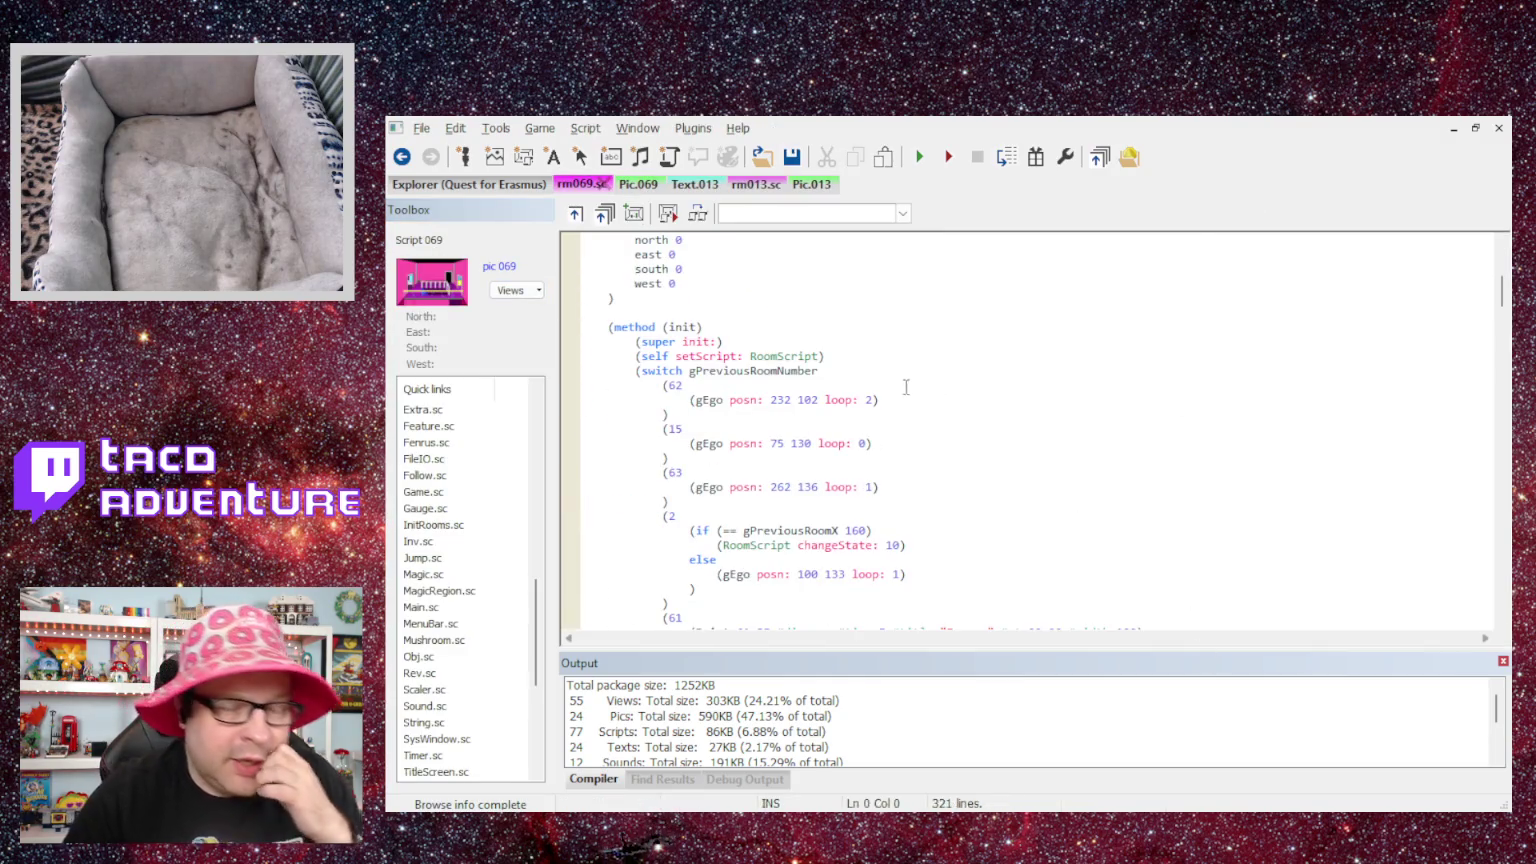
scroll(900, 384, "down", 2)
scroll(900, 384, "down", 1)
scroll(900, 384, "down", 2)
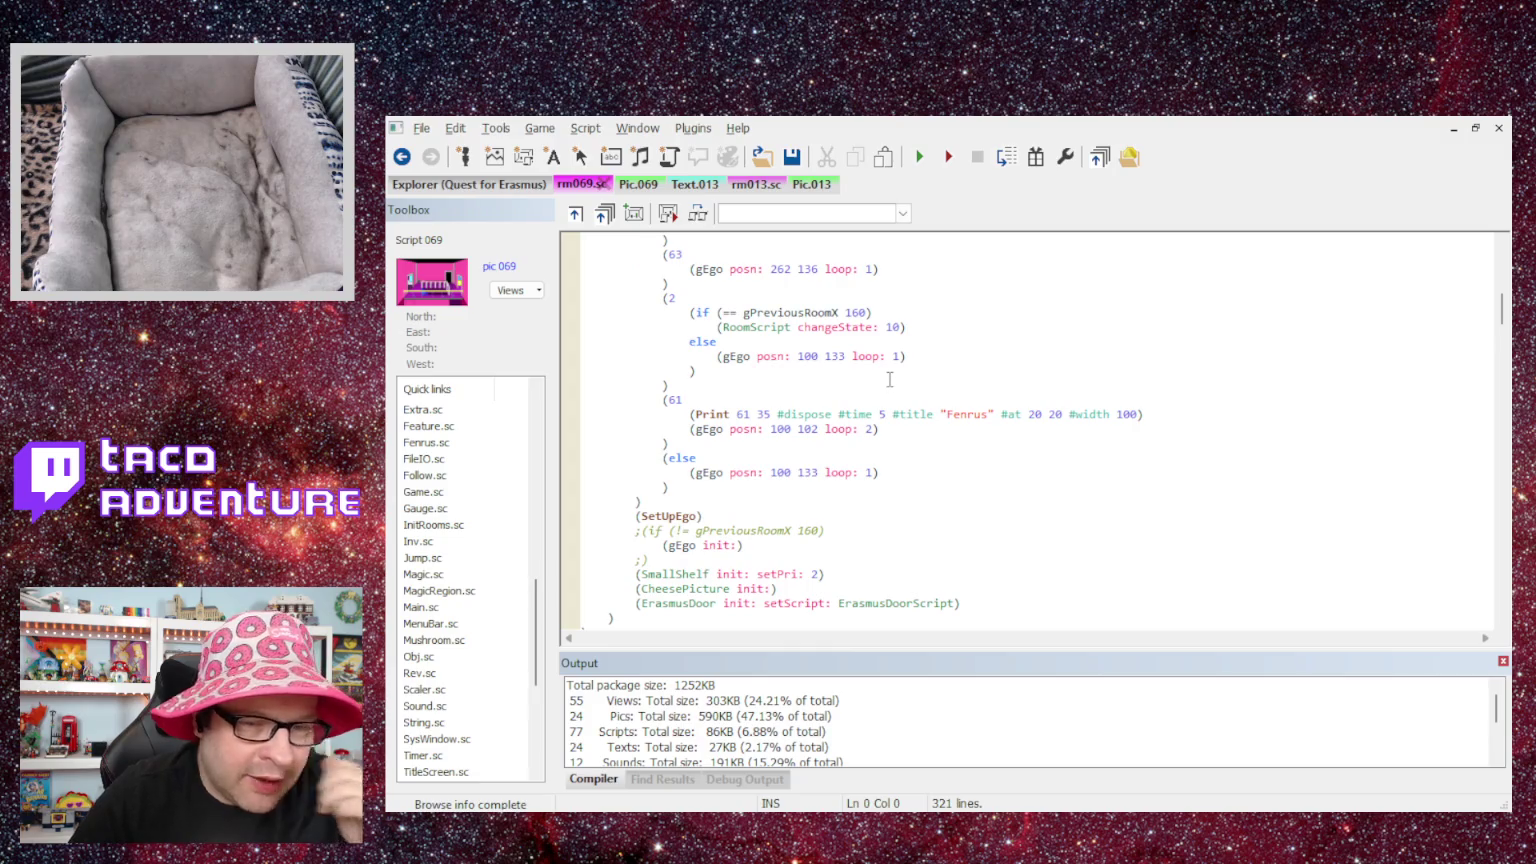
scroll(936, 357, "down", 4)
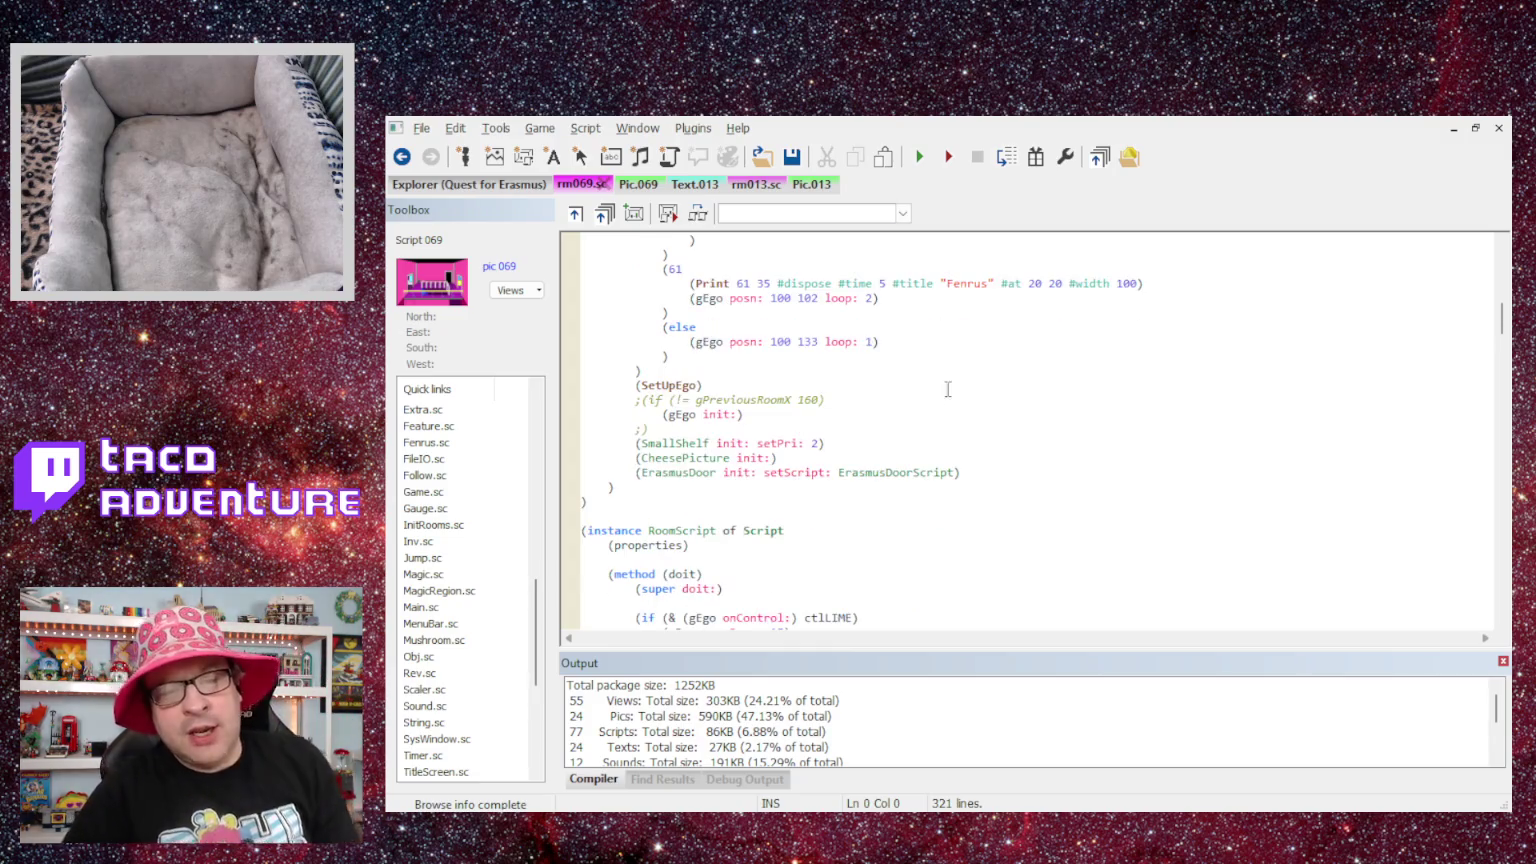
scroll(947, 466, "up", 5)
scroll(947, 462, "up", 4)
scroll(948, 458, "down", 6)
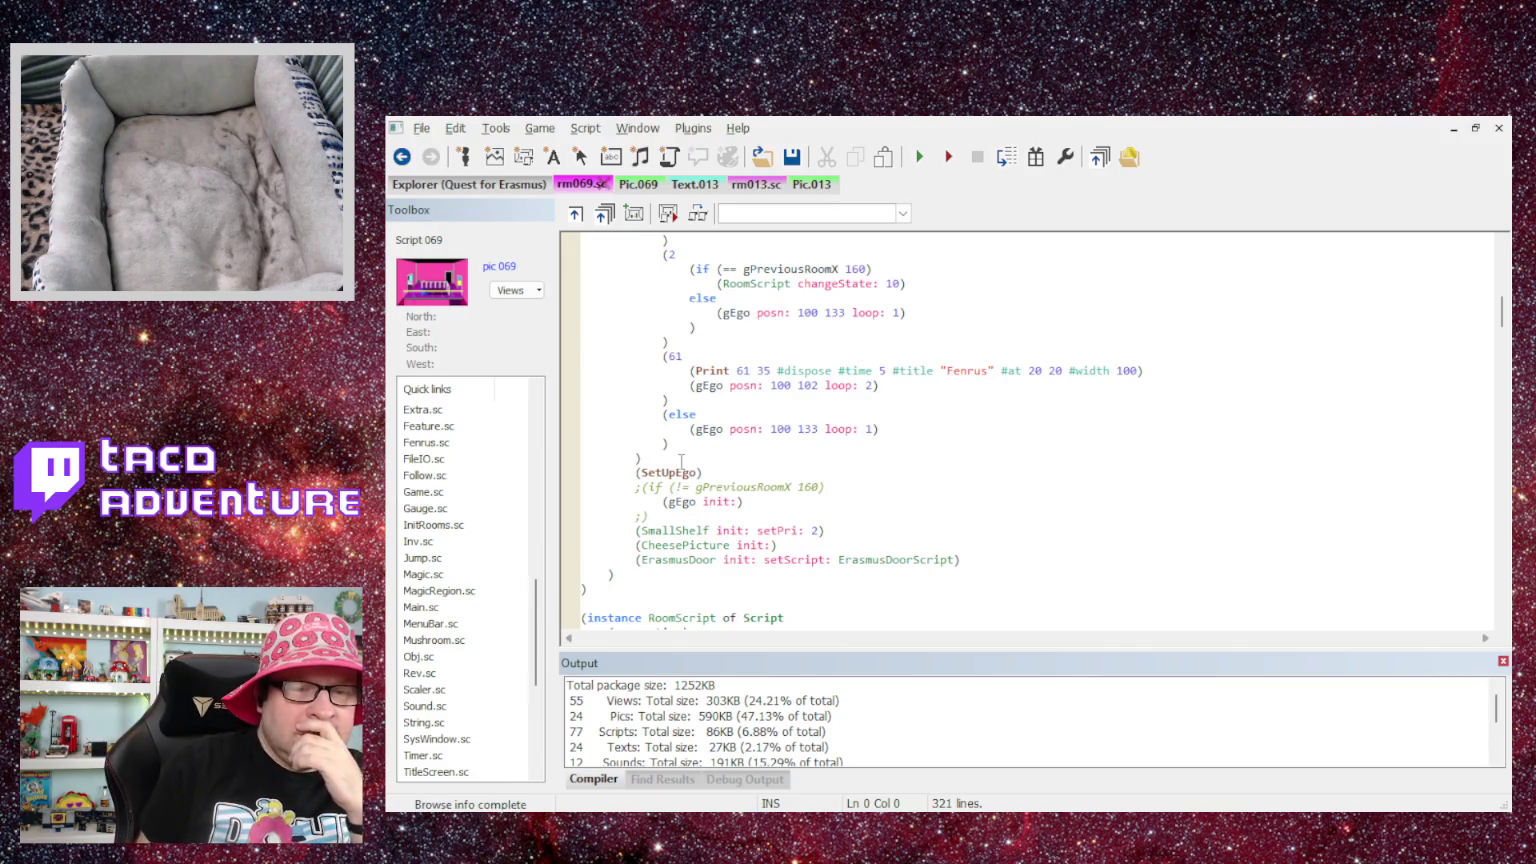
scroll(700, 450, "up", 2)
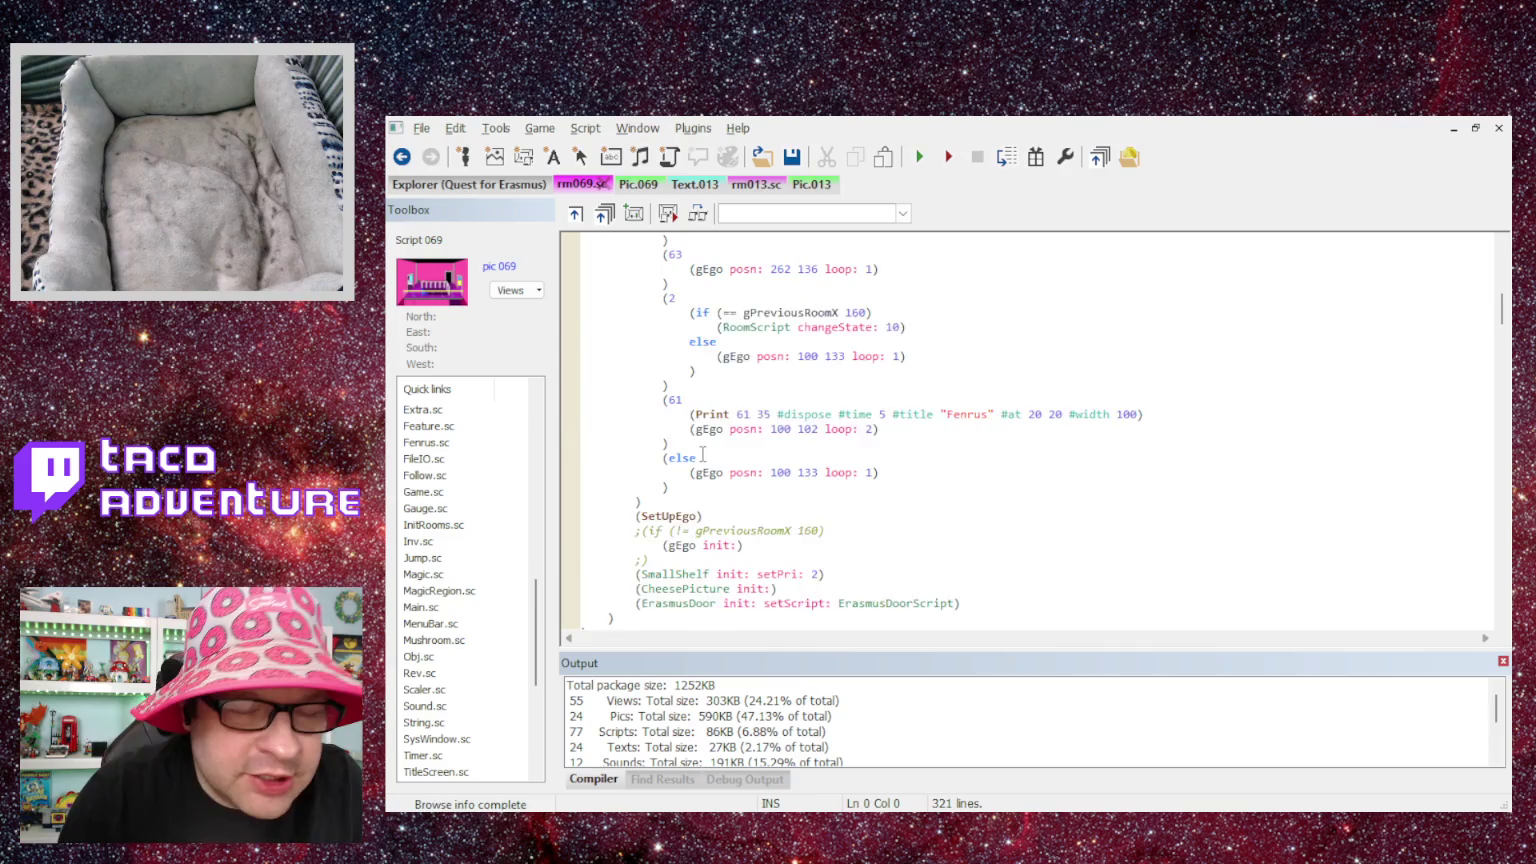
scroll(705, 452, "up", 4)
scroll(705, 455, "down", 2)
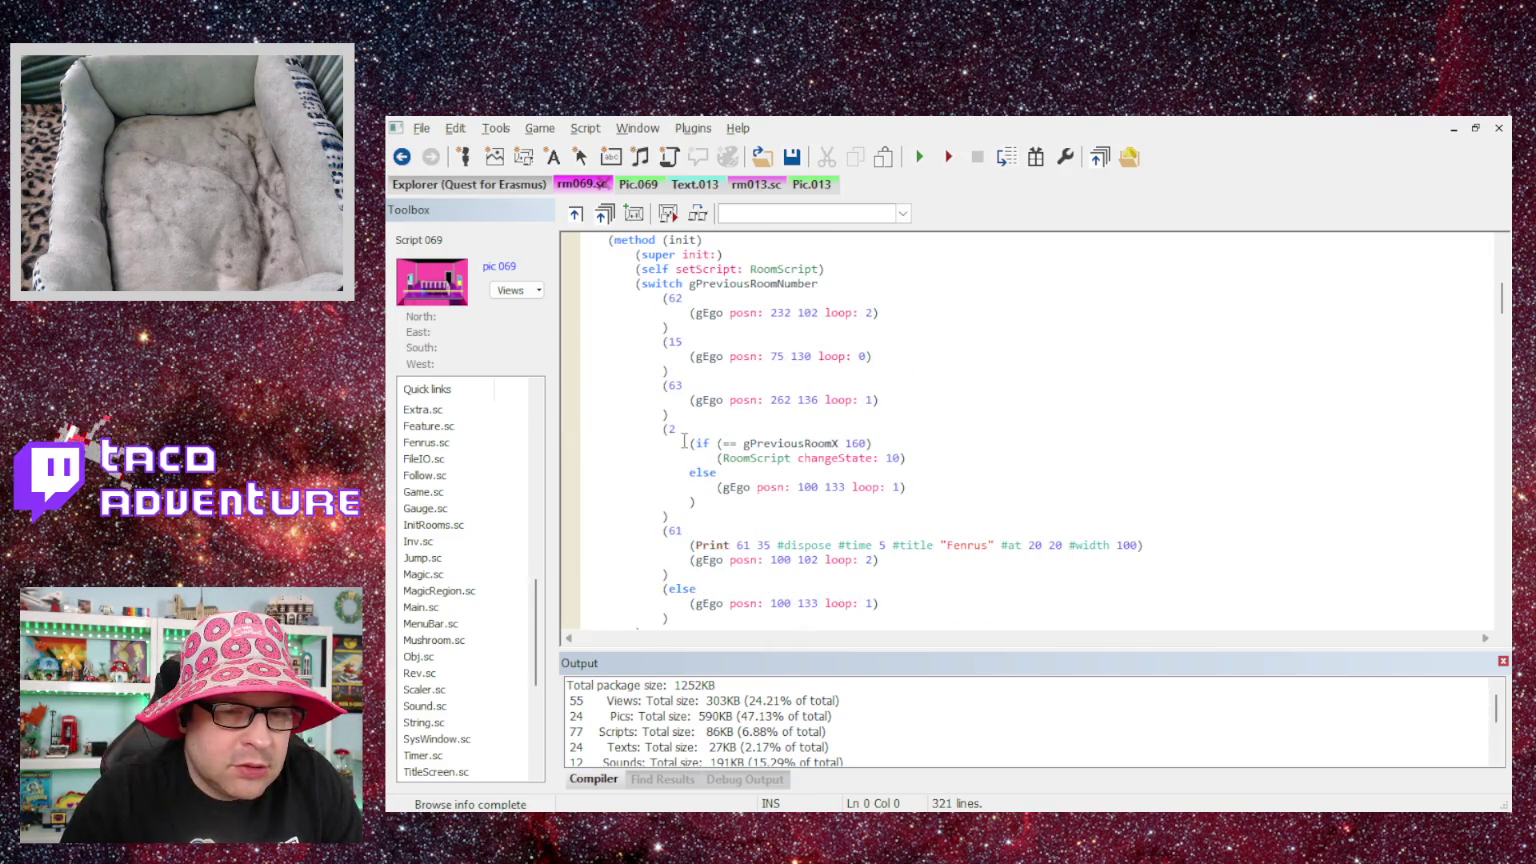
scroll(703, 441, "down", 2)
scroll(703, 441, "down", 1)
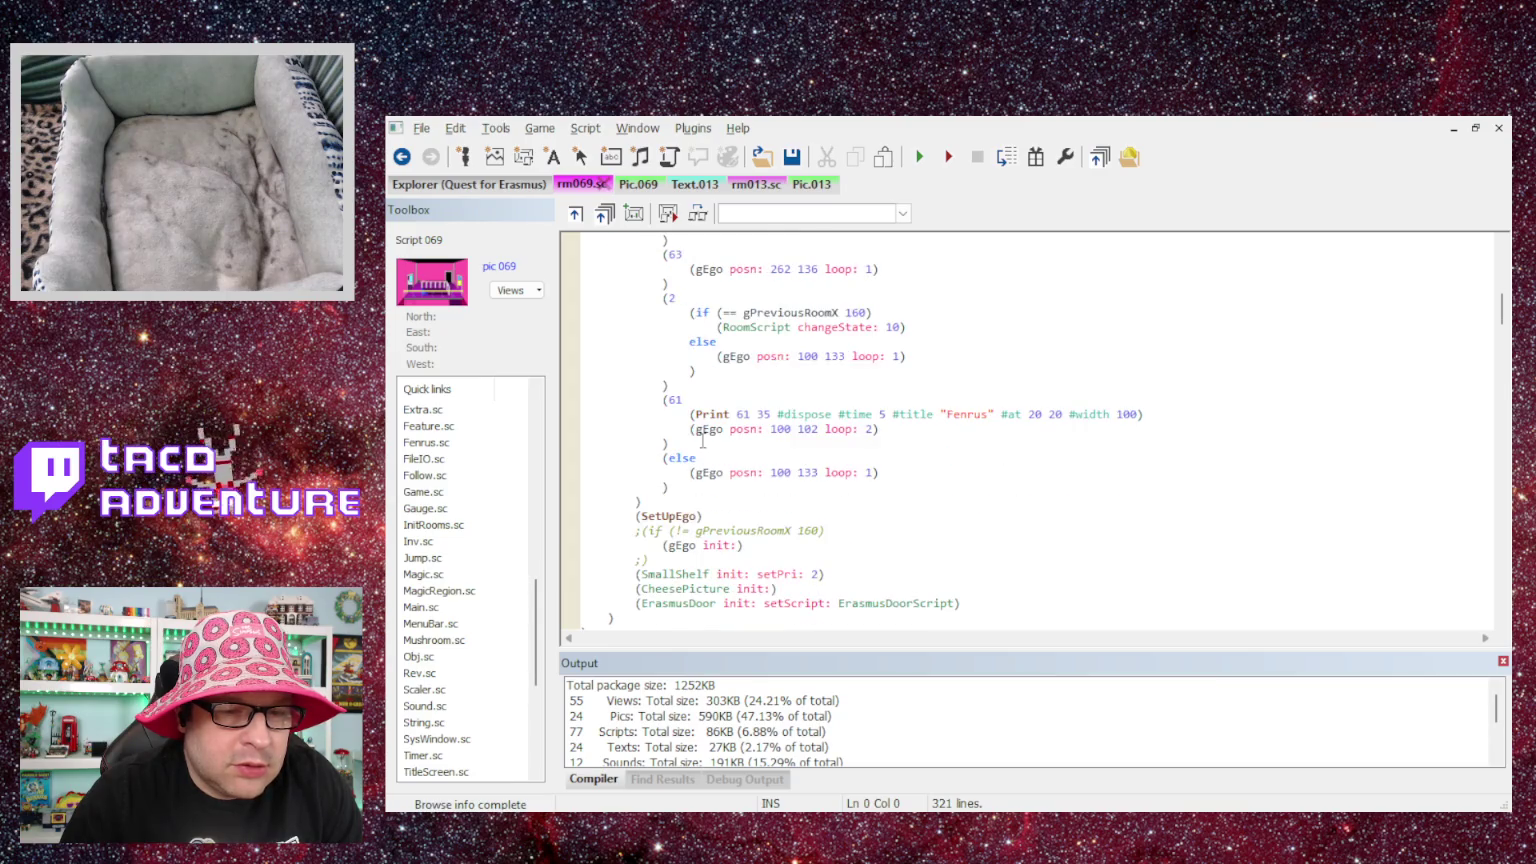
scroll(703, 441, "up", 2)
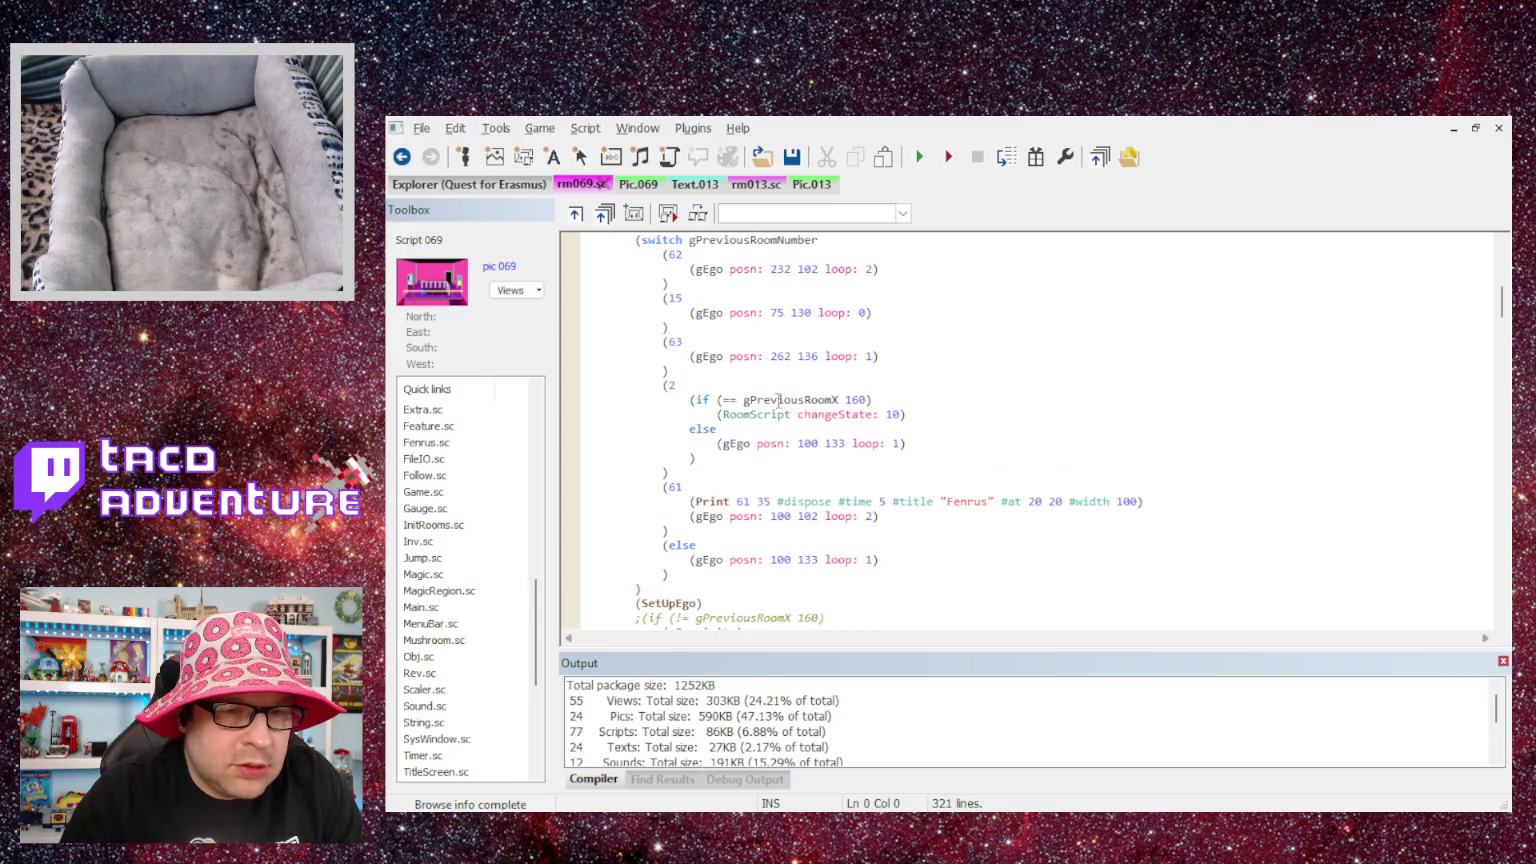
scroll(879, 424, "up", 4)
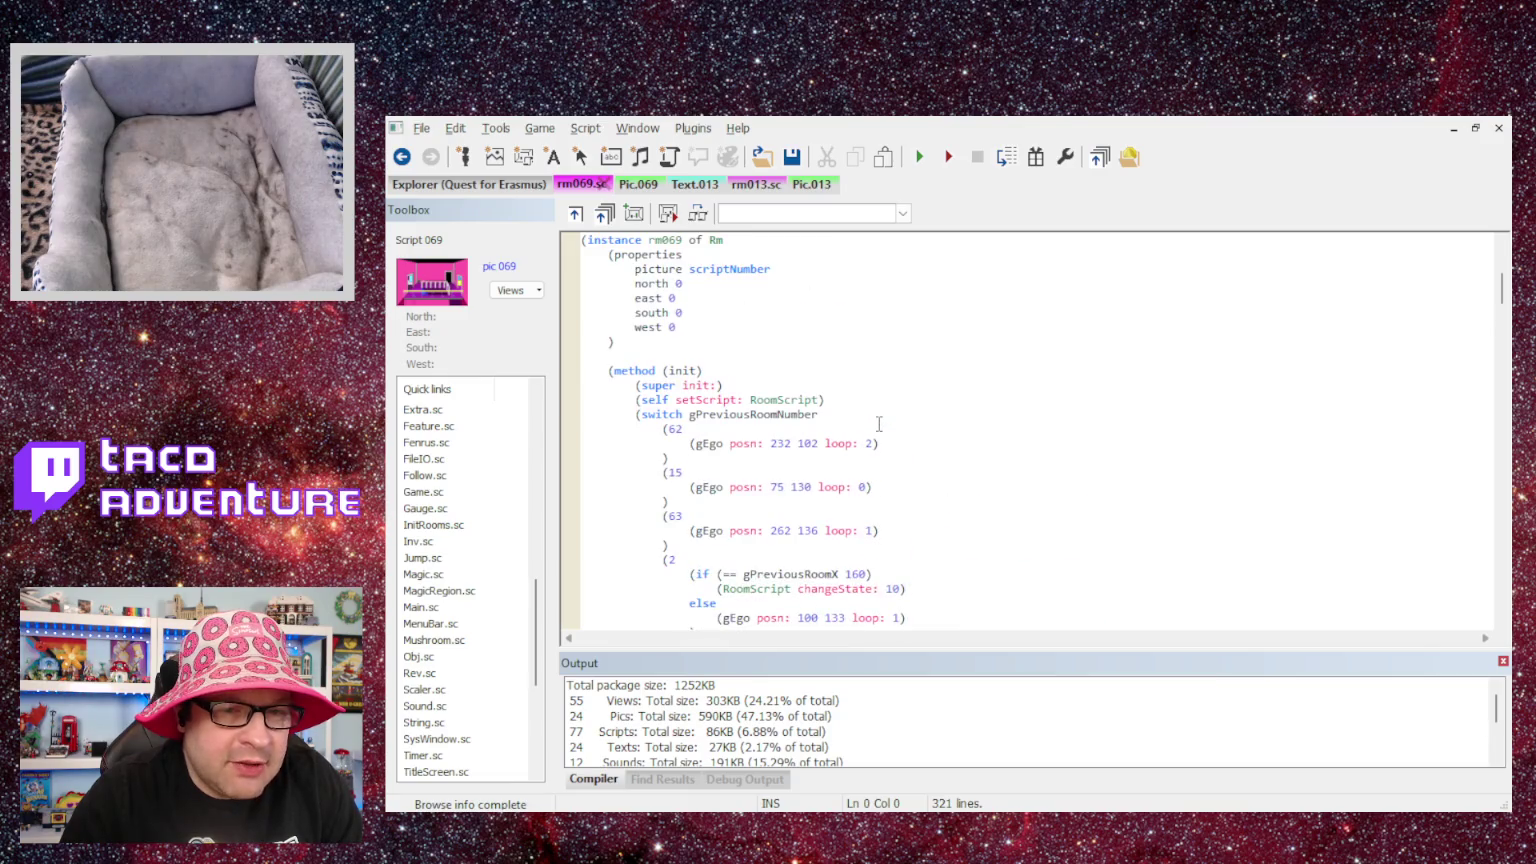
scroll(794, 416, "down", 1)
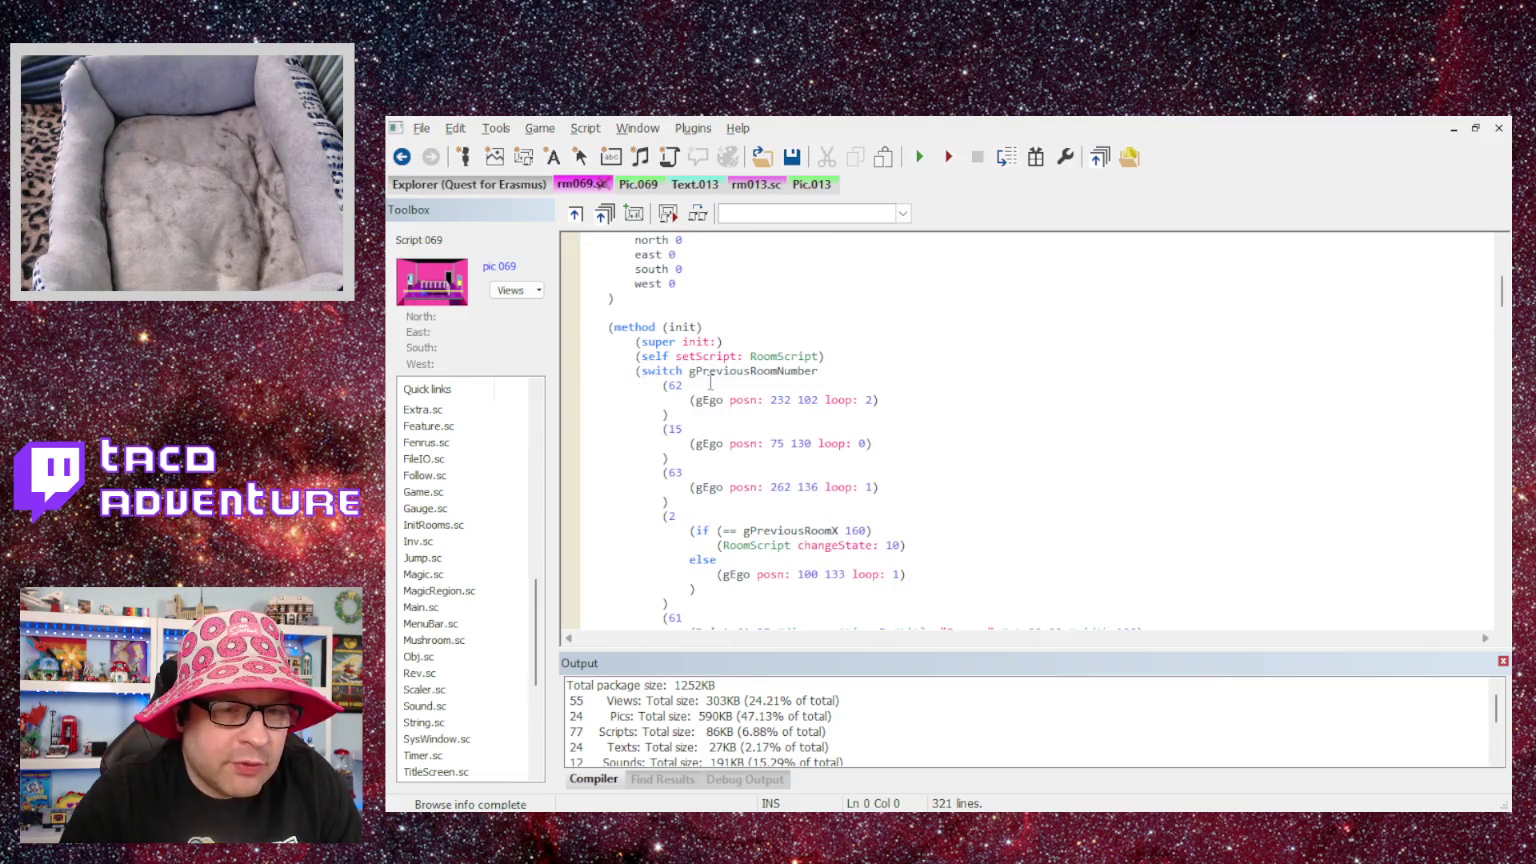
scroll(798, 382, "down", 2)
scroll(702, 300, "down", 3)
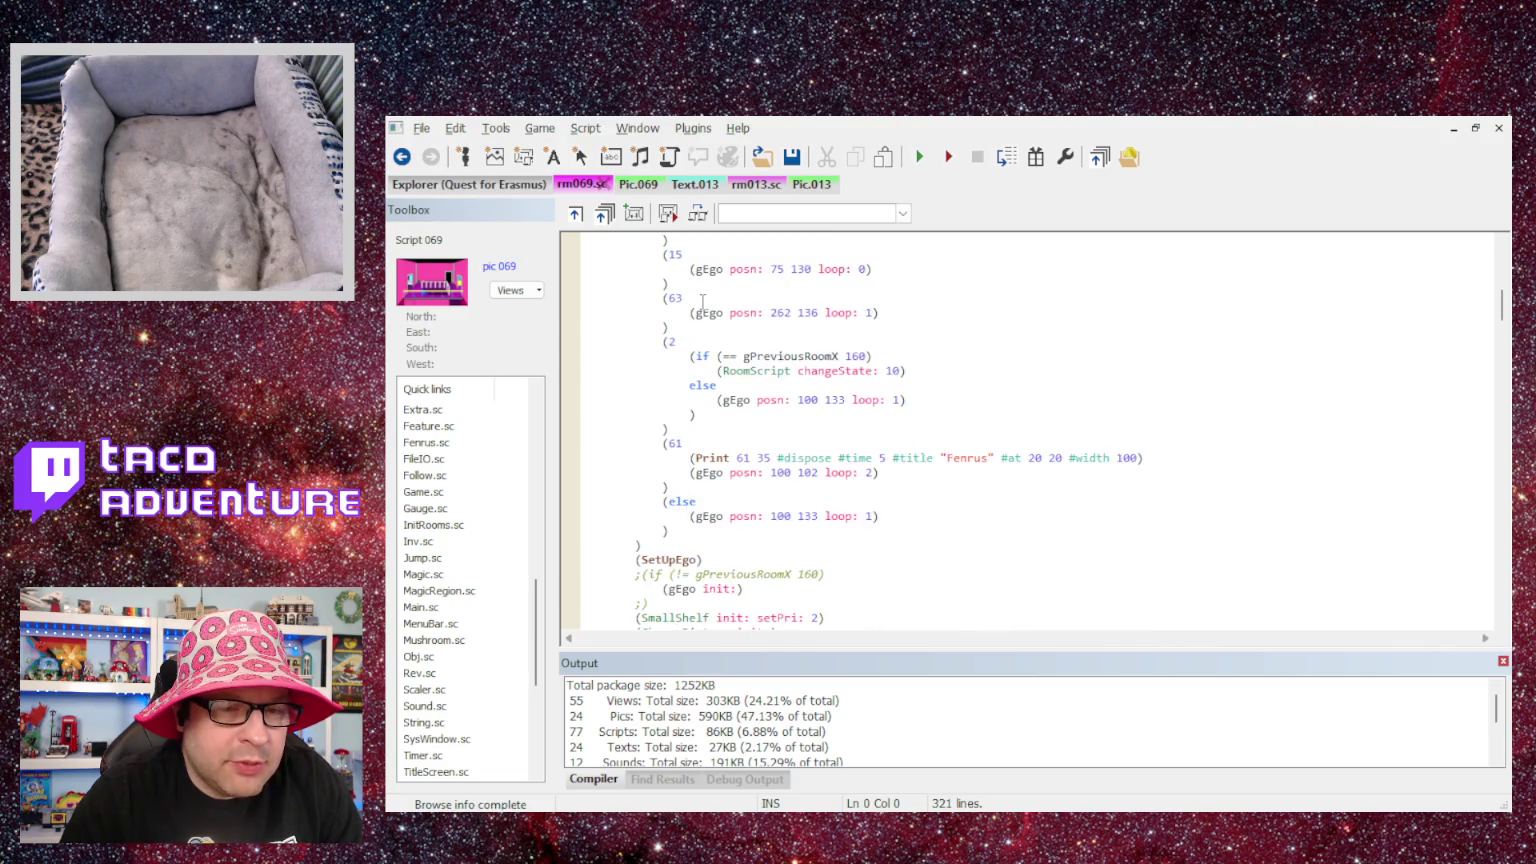
scroll(697, 353, "up", 2)
scroll(647, 530, "down", 2)
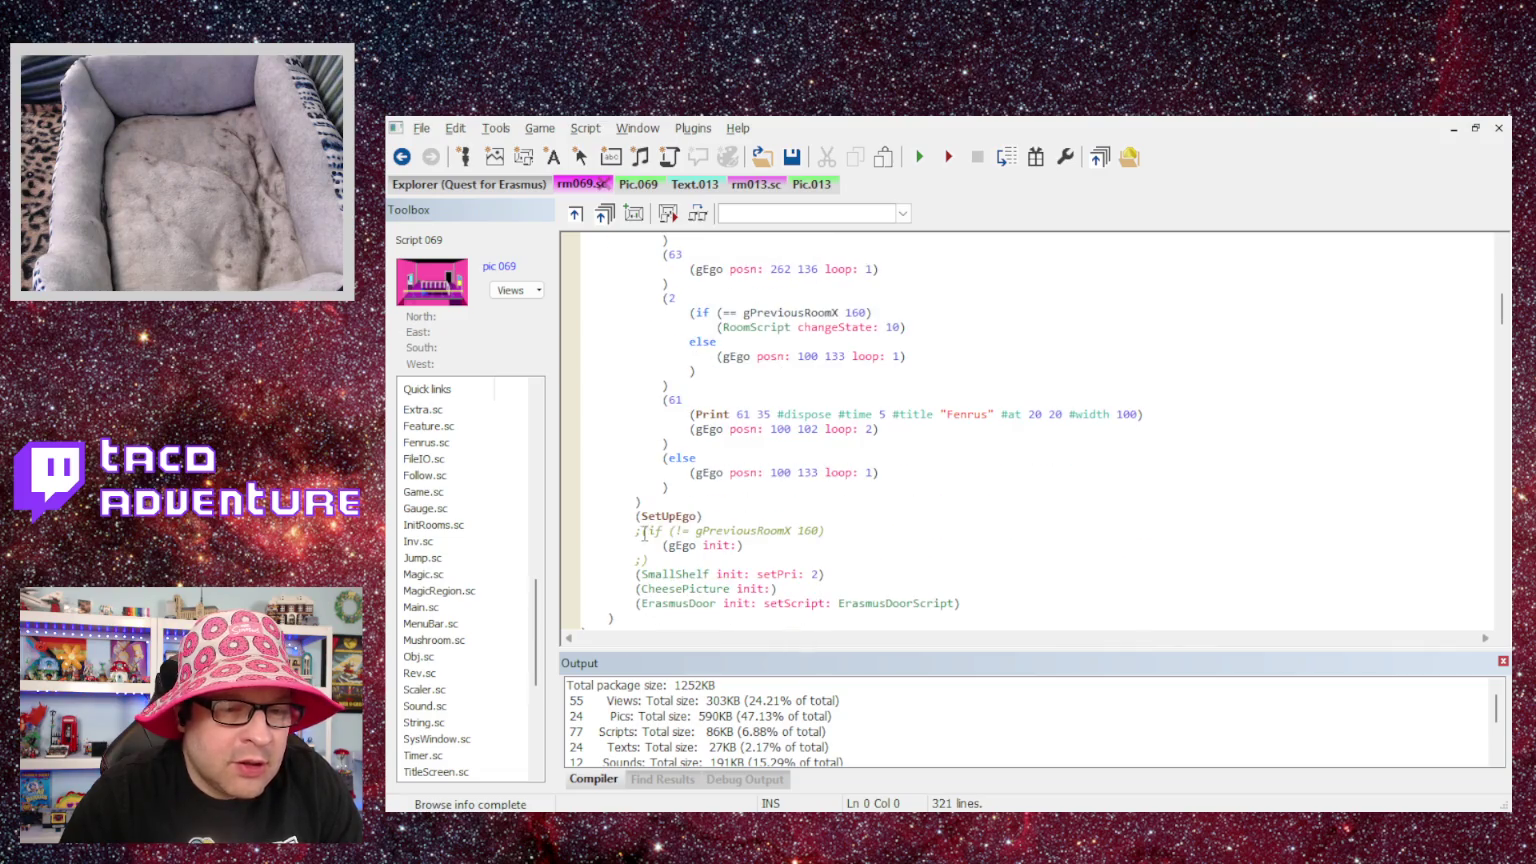
- Remove the ';' comment markers from the if condition line and its closing parenthesis line
left_click(644, 531)
key("BackSpace")
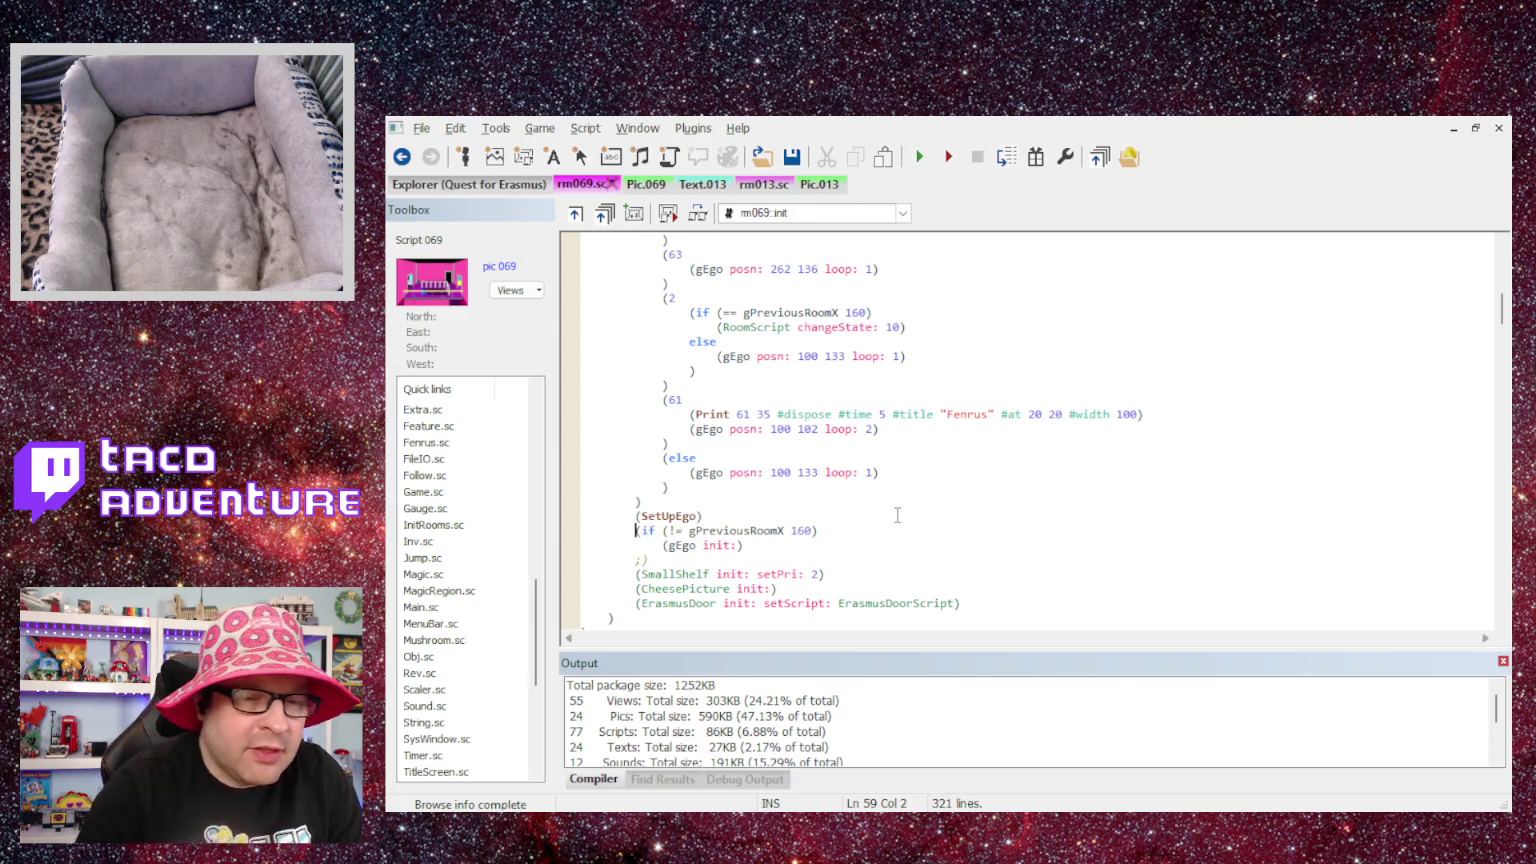
key("Down")
key("BackSpace")
key("Up")
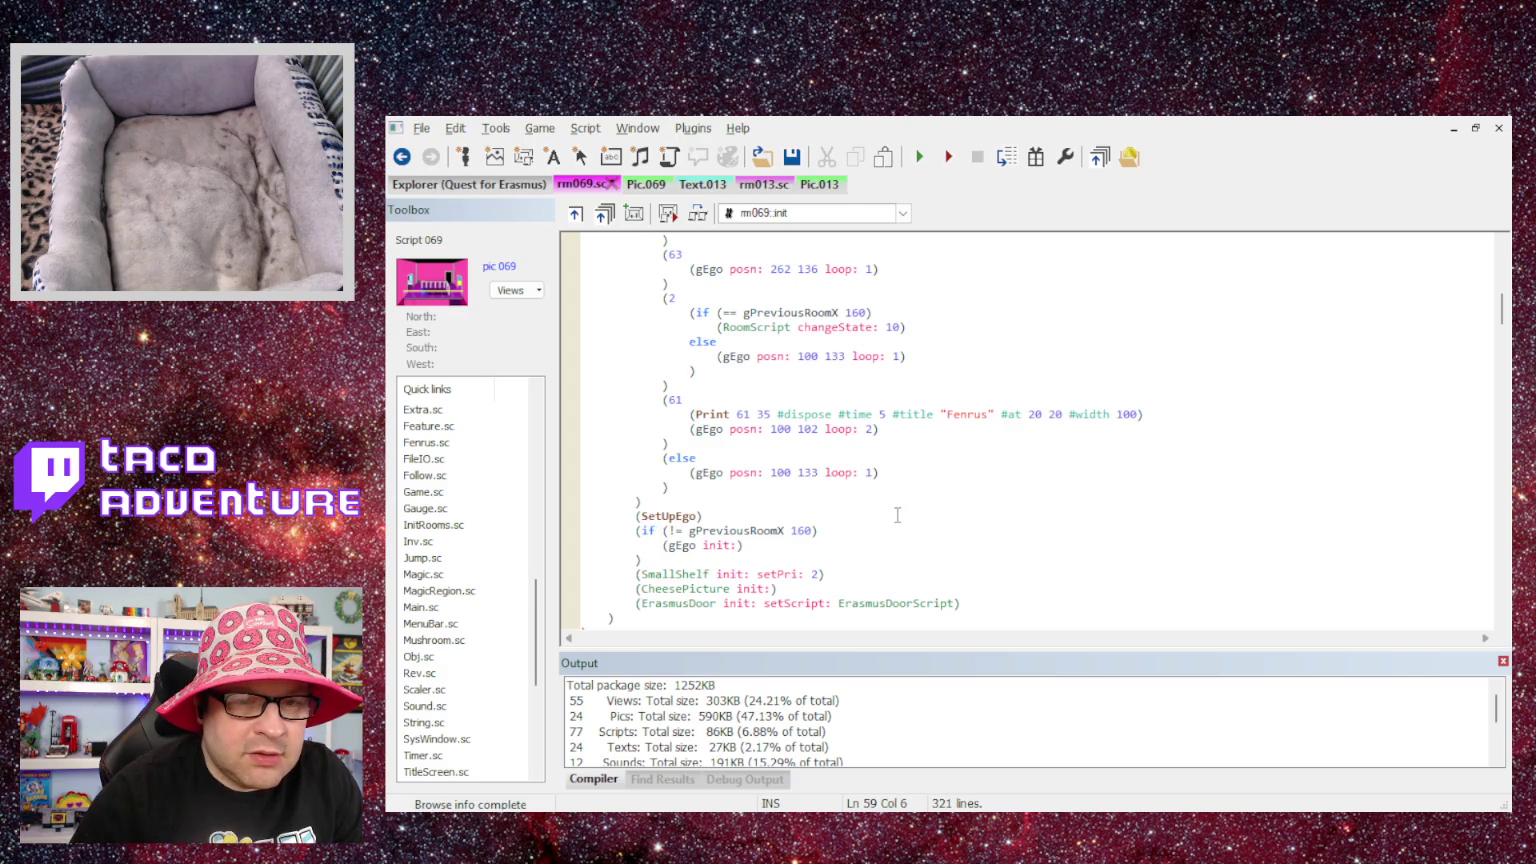
- Wrap the condition in (and and paste a copied gPreviousRoomNumber as a second condition
type("(")
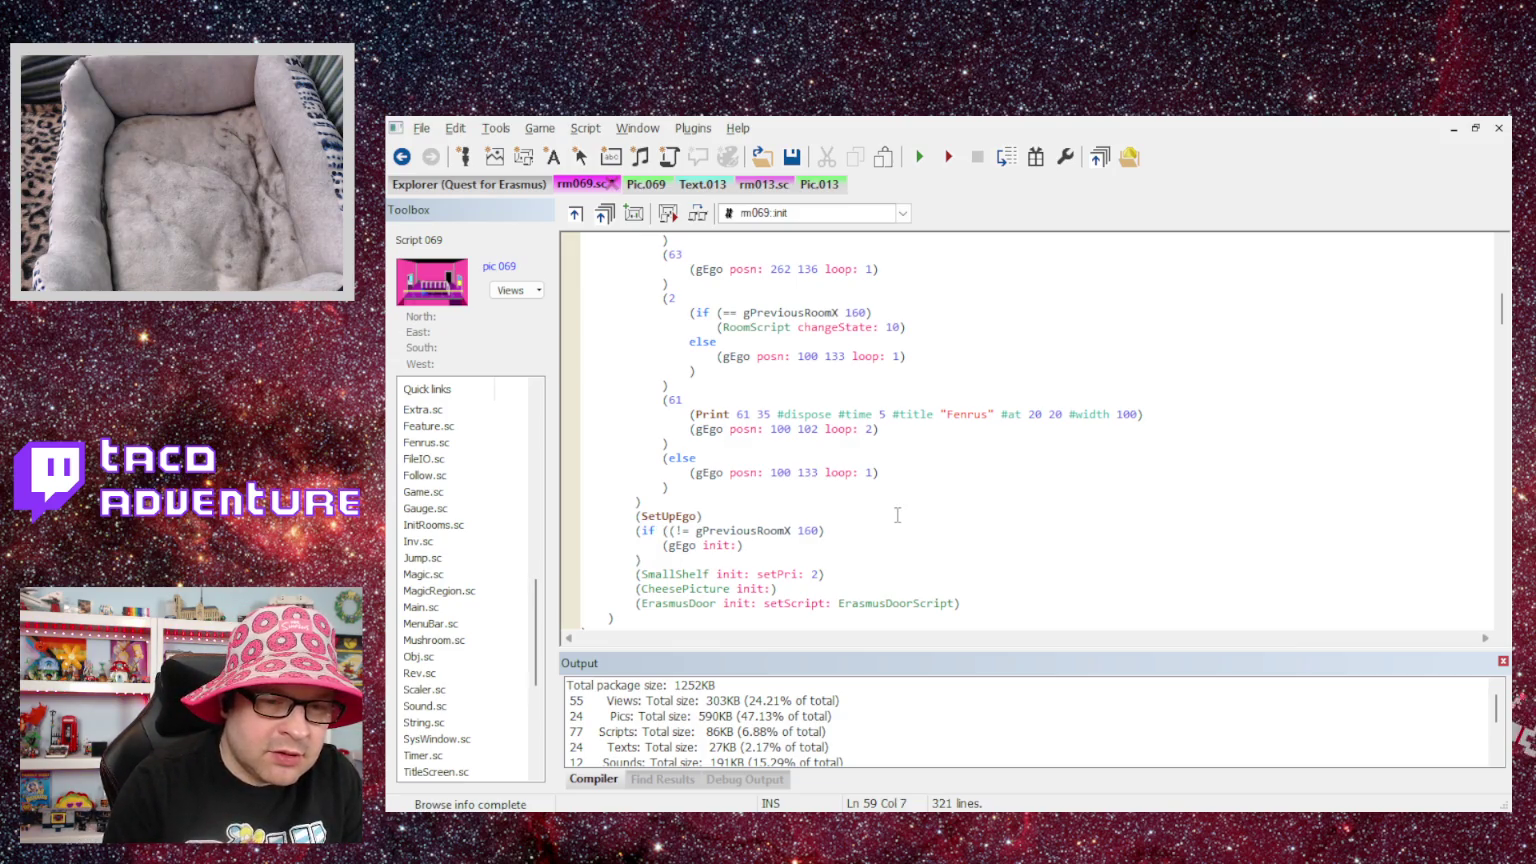
type("and")
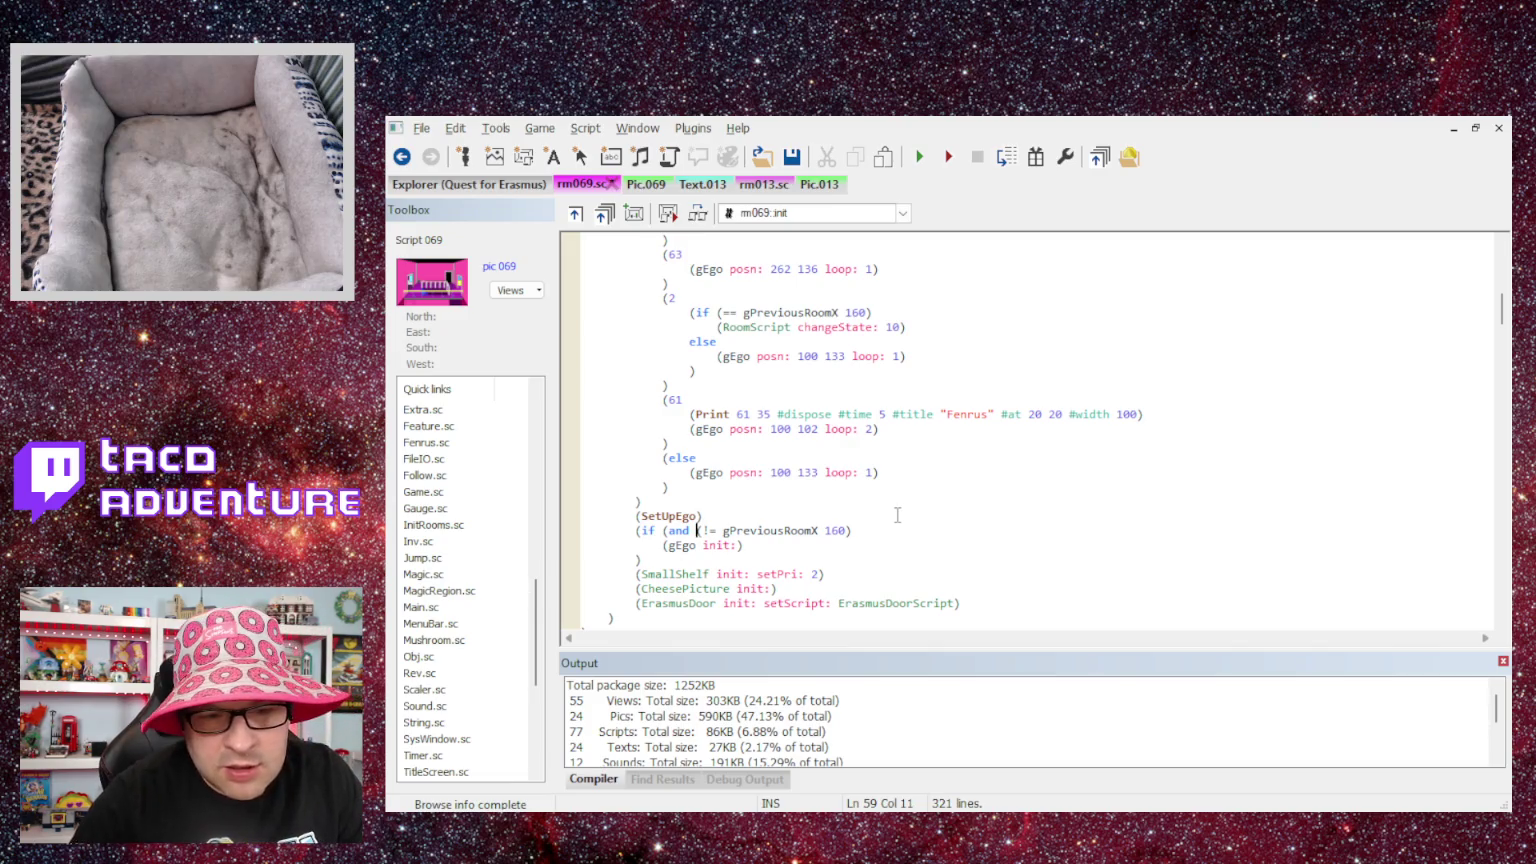
key("End")
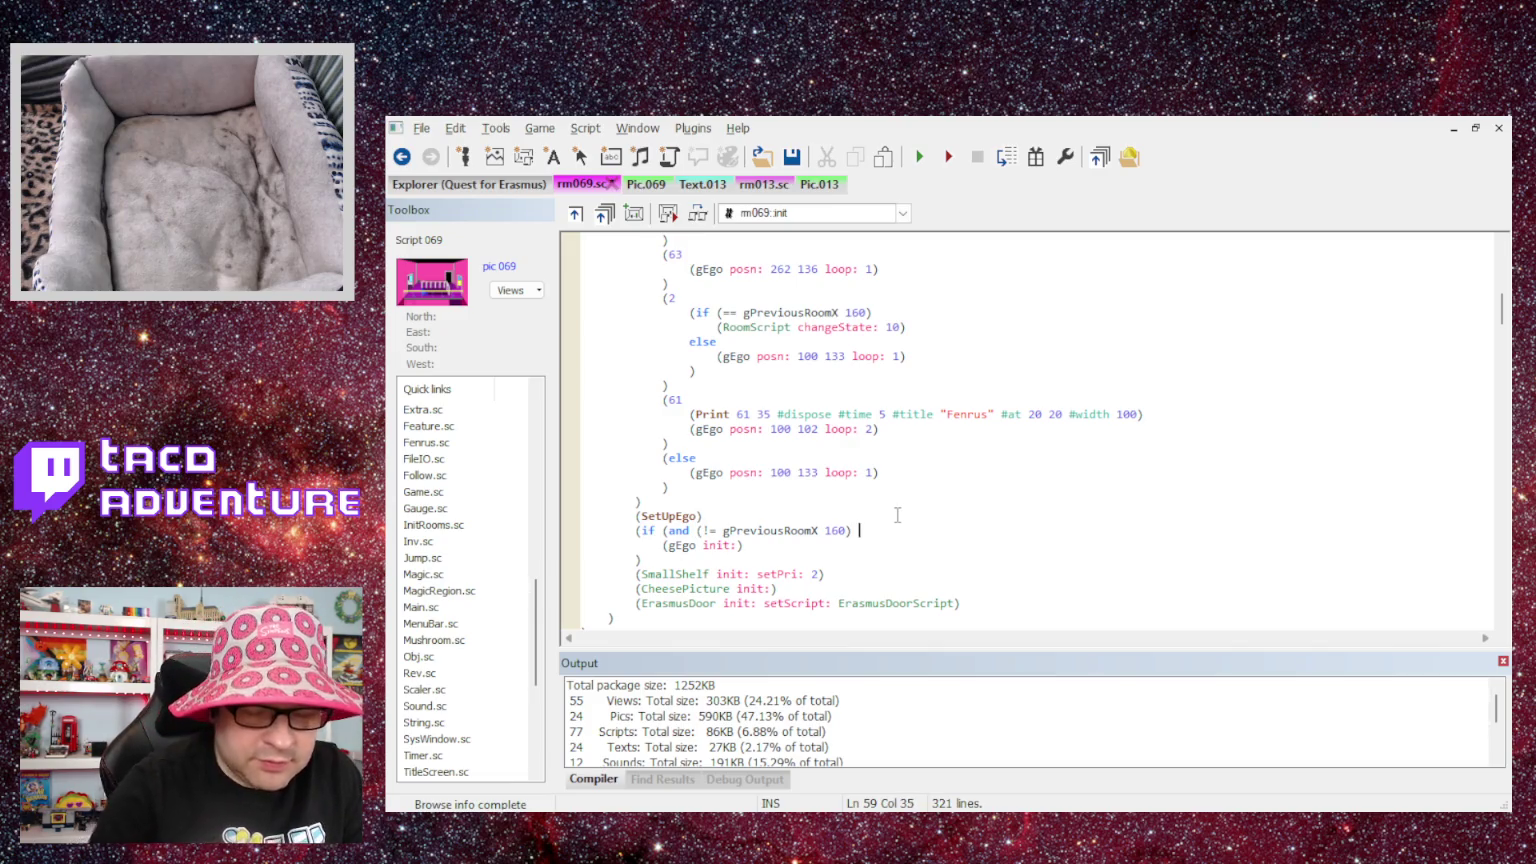
type("(")
scroll(897, 515, "up", 3)
scroll(842, 444, "up", 3)
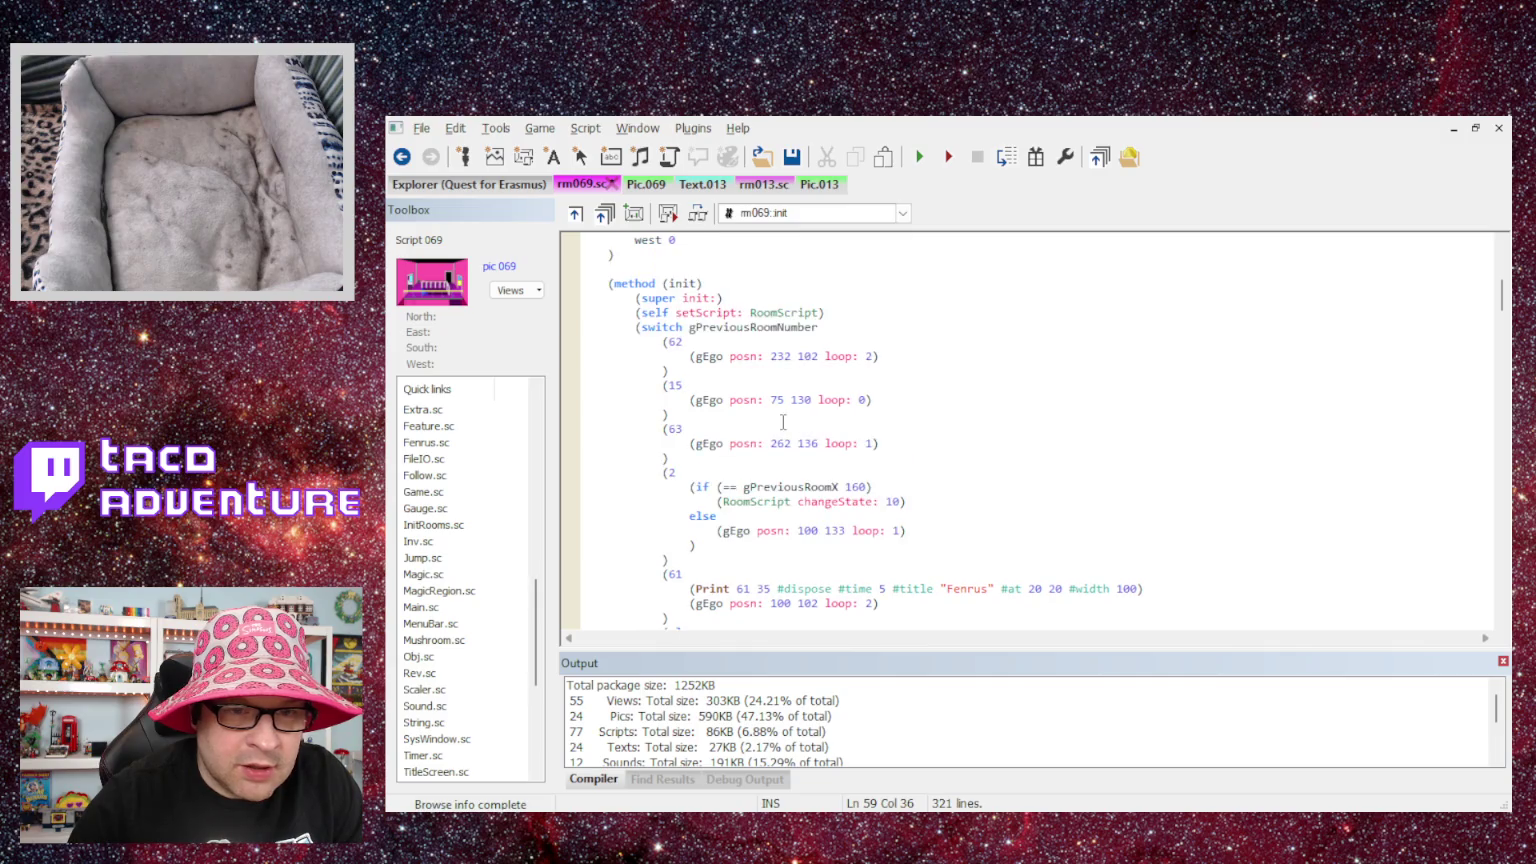
double_click(740, 332)
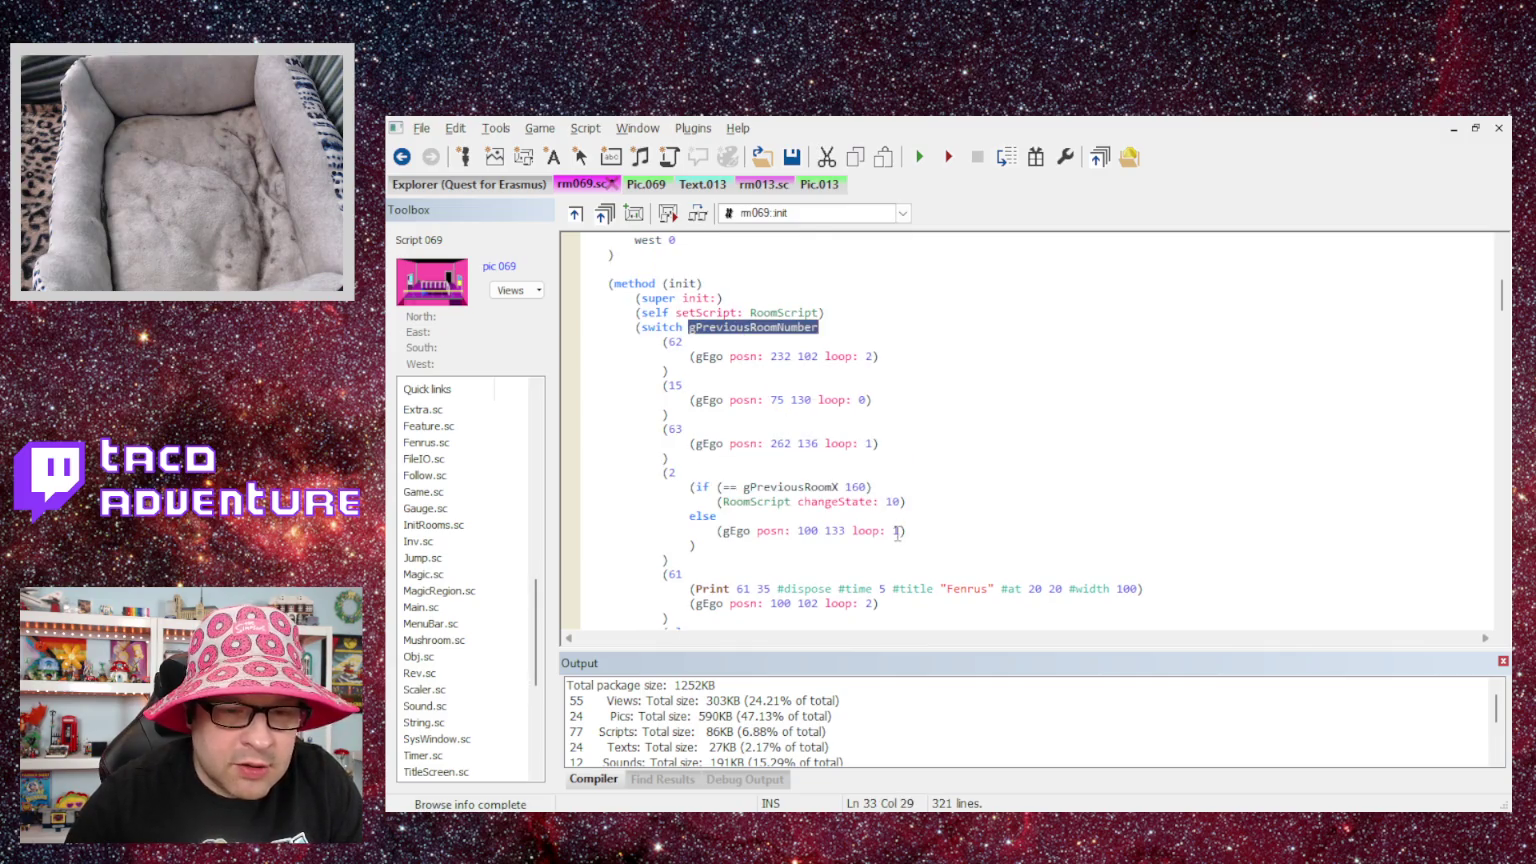
scroll(740, 336, "down", 6)
left_click(873, 446)
type("gPreviousRoomNumber")
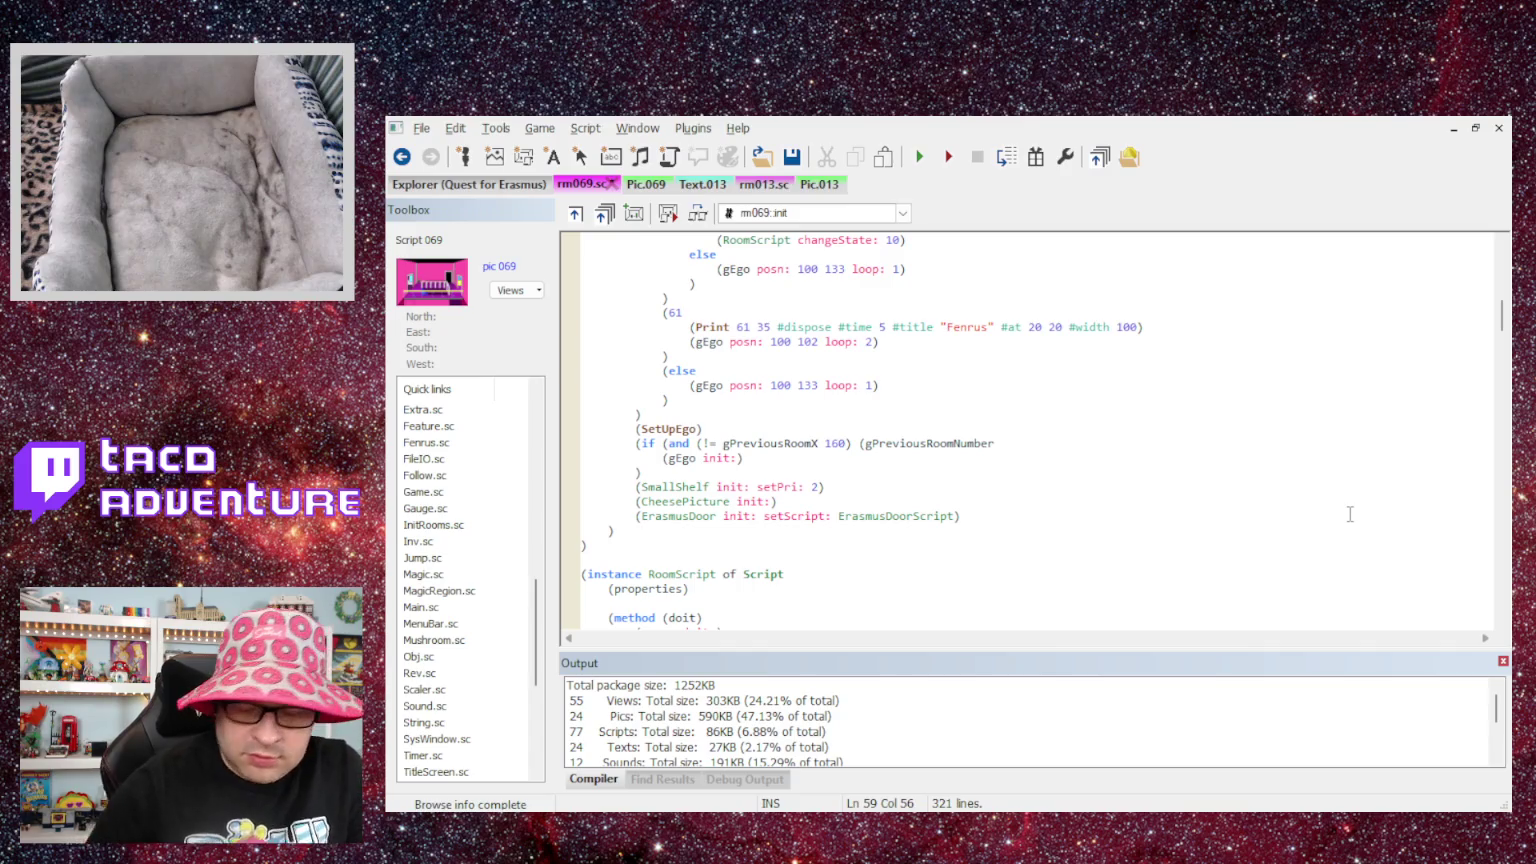
- Complete the second comparison as (== gPreviousRoomNumber 2)) to close the and
key("Left")
key("Left")
key("Left")
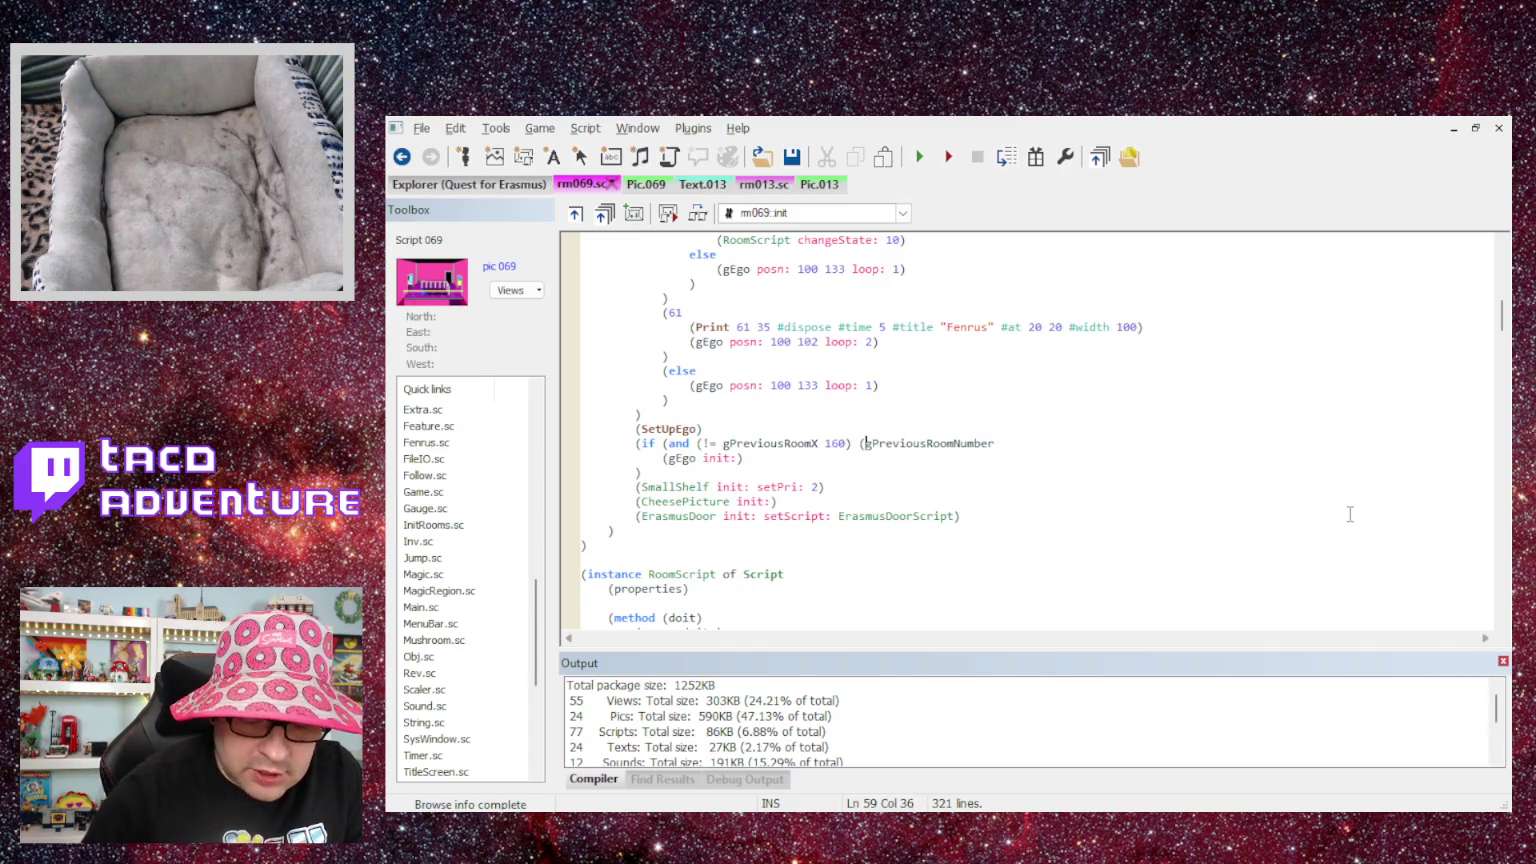
type("==")
key("End")
scroll(1175, 510, "up", 2)
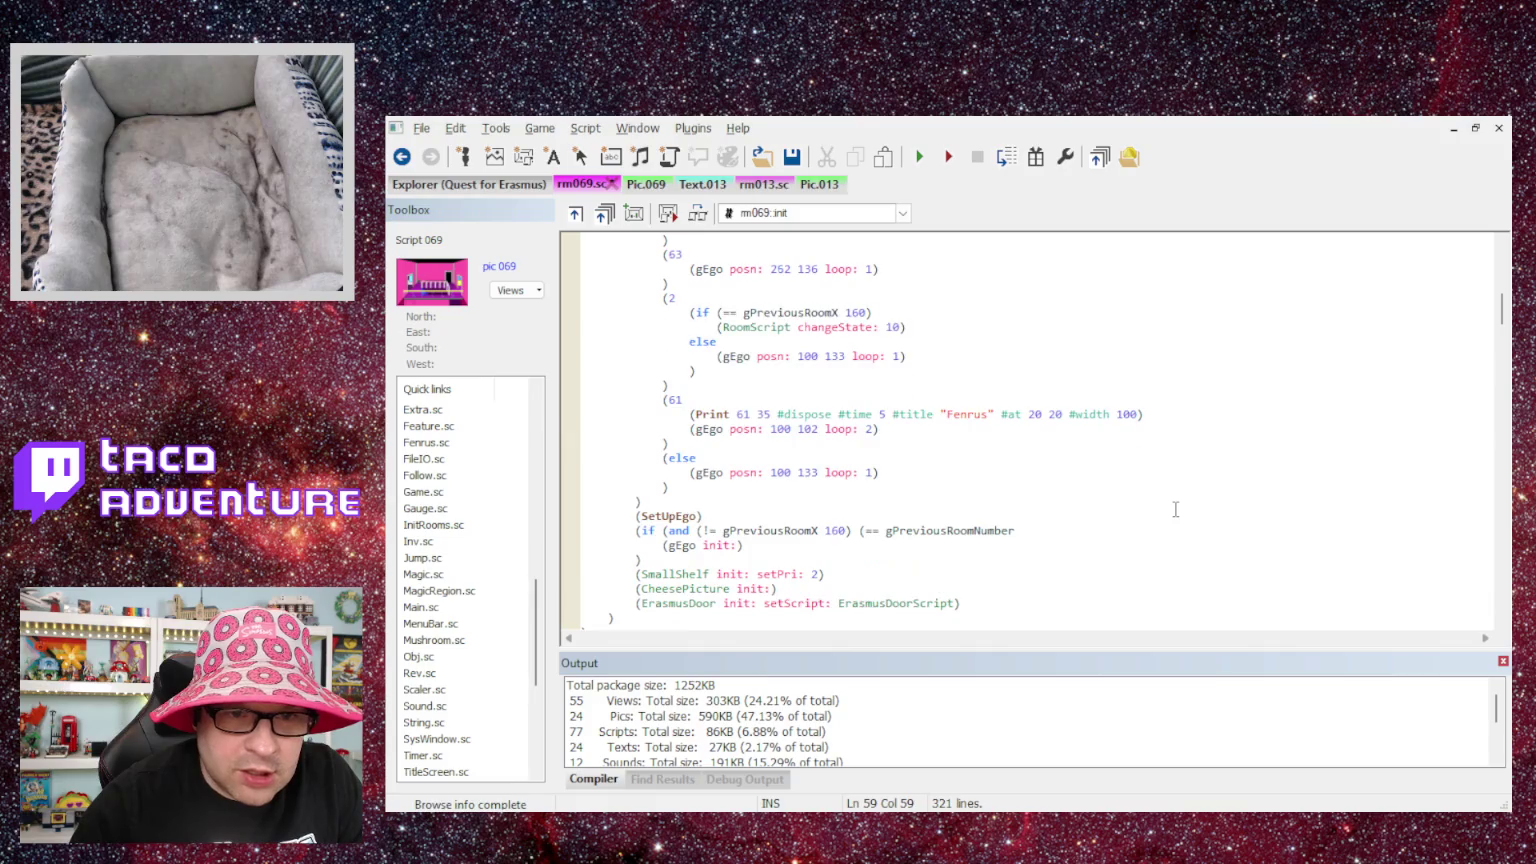
scroll(1175, 510, "up", 1)
type("2)")
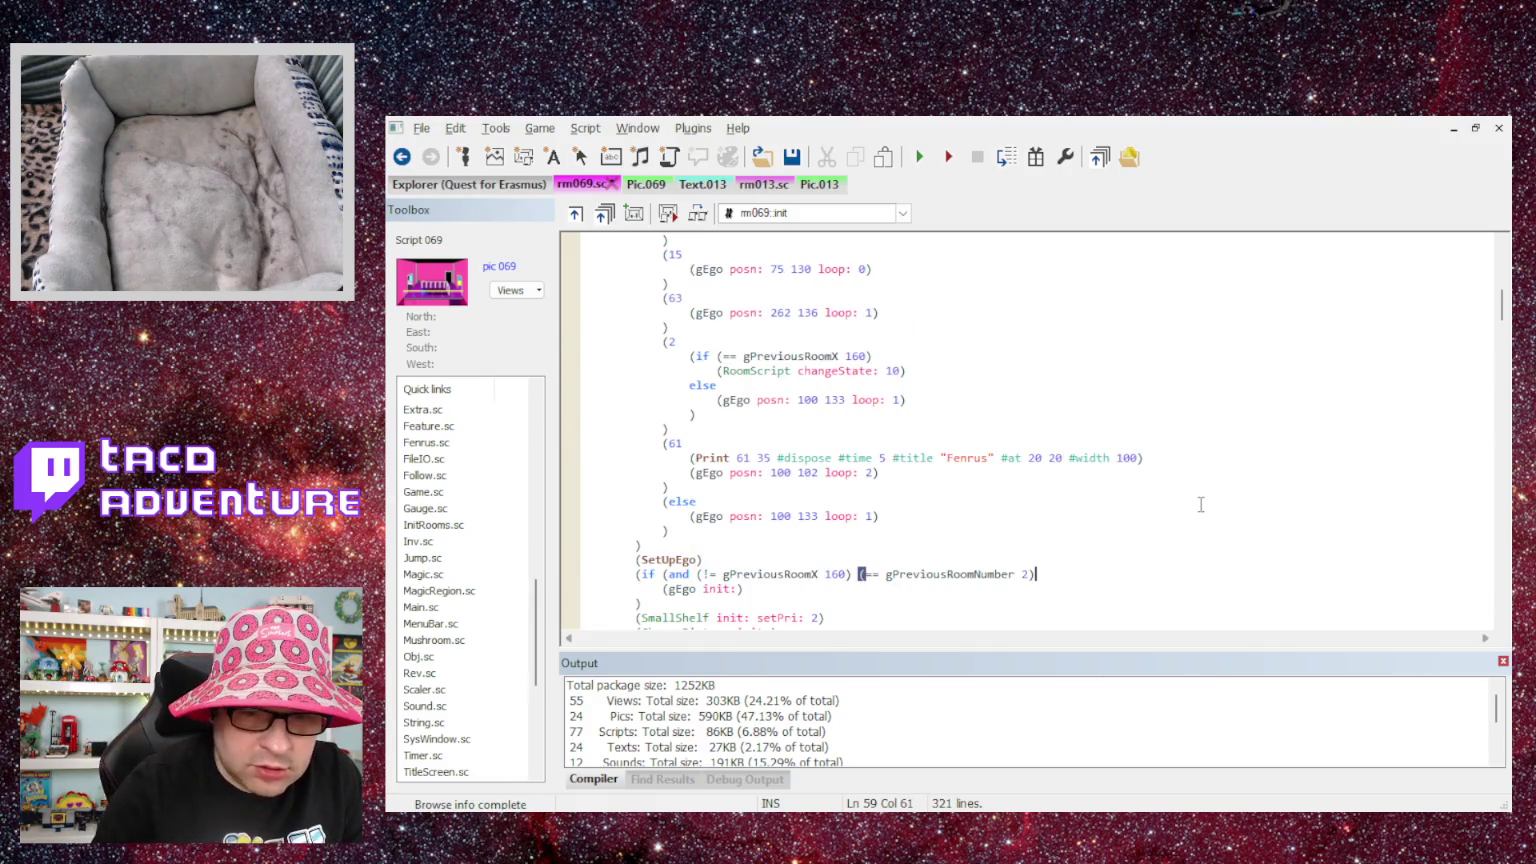
type(")")
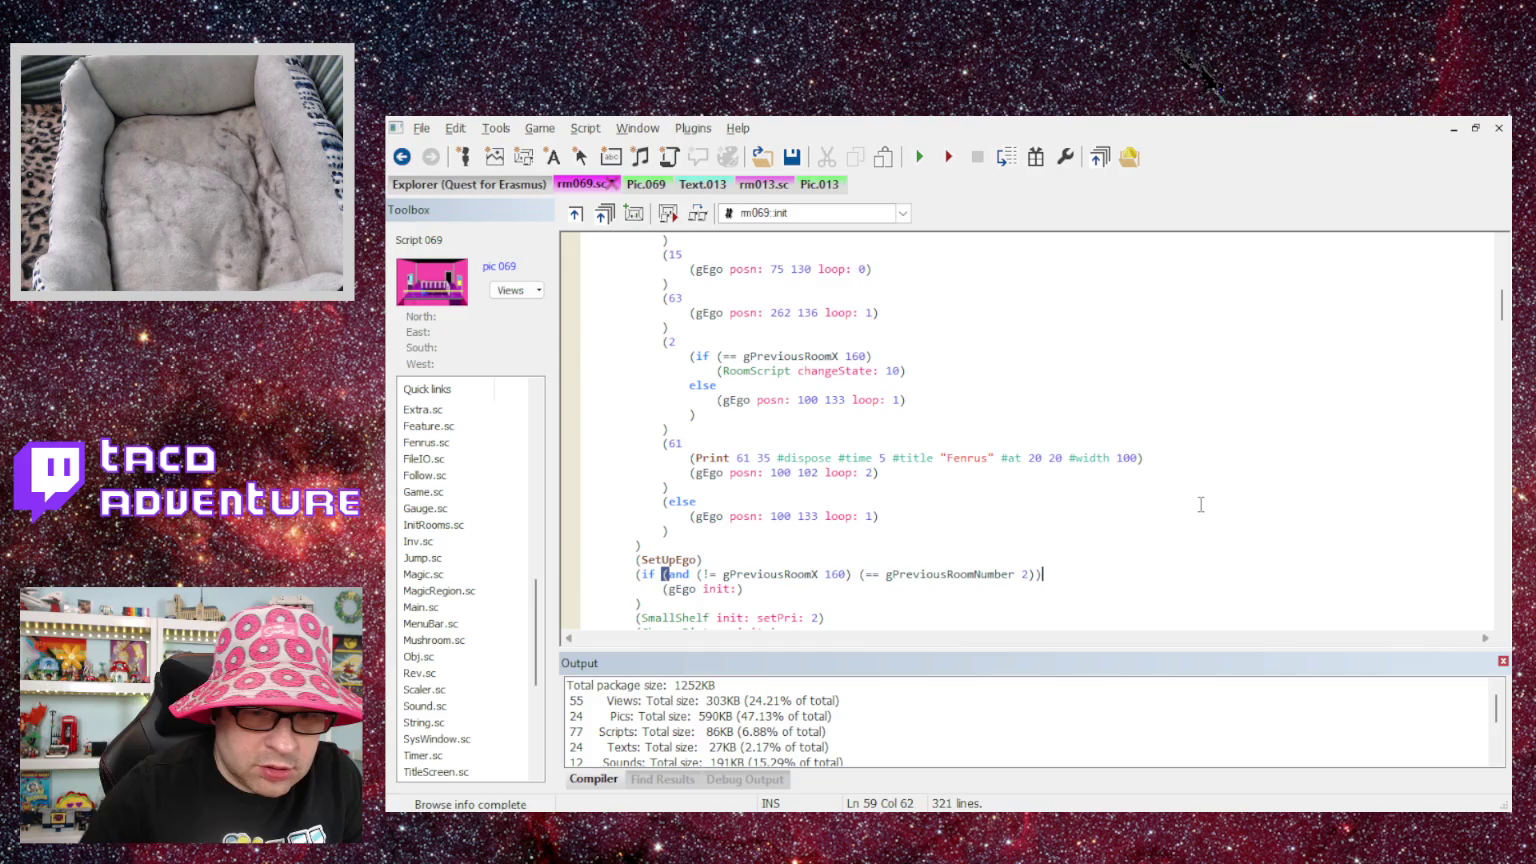
- Change the second comparison to (!= gPreviousRoomNumber 2) and review the edited init block
key("Left")
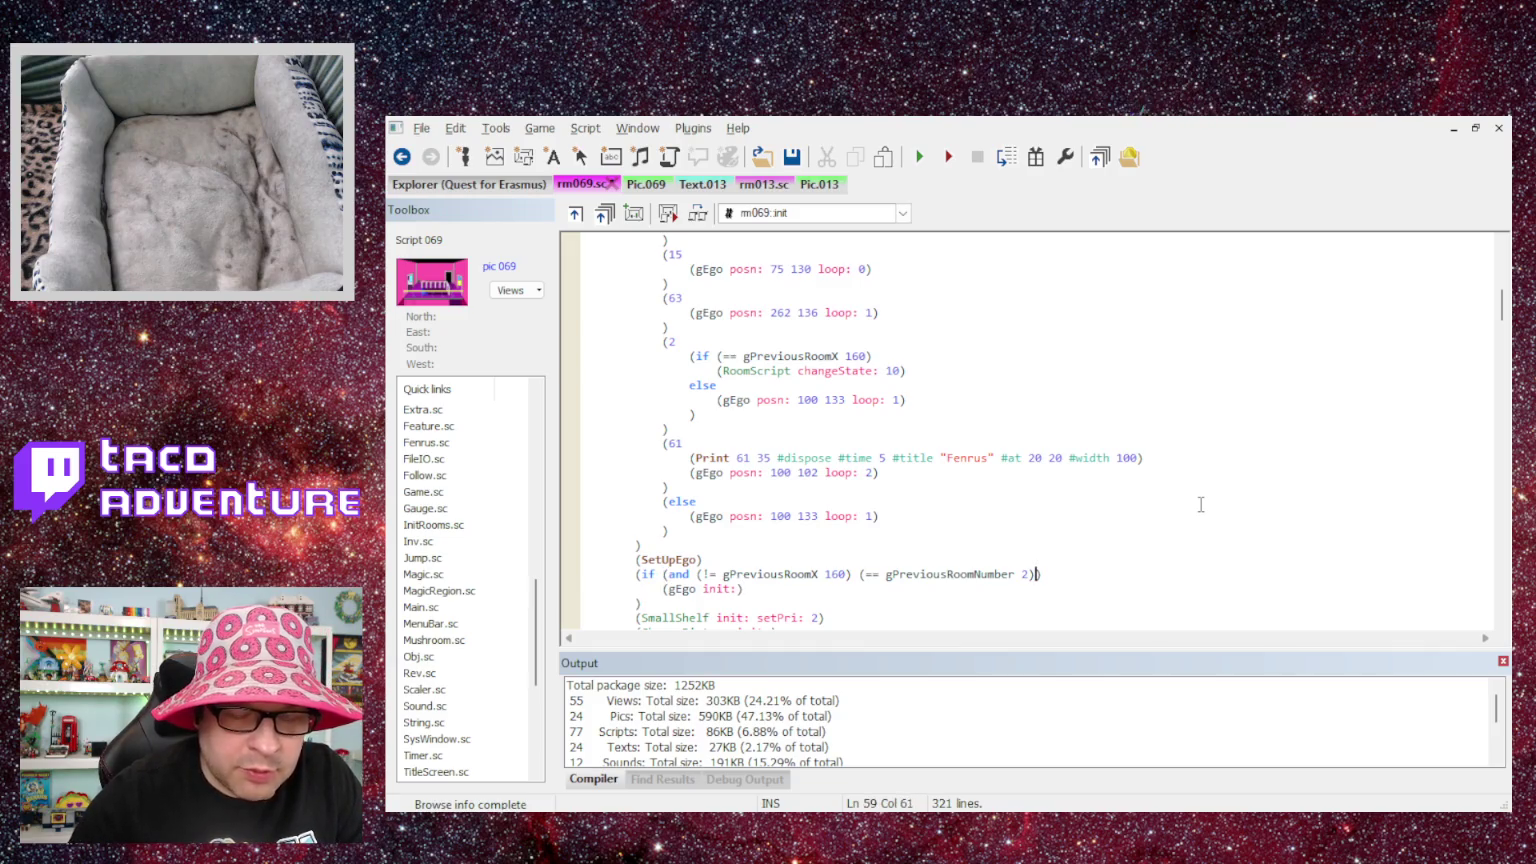
key("Left")
key("Left")
key("Left")
key("BackSpace")
type("!")
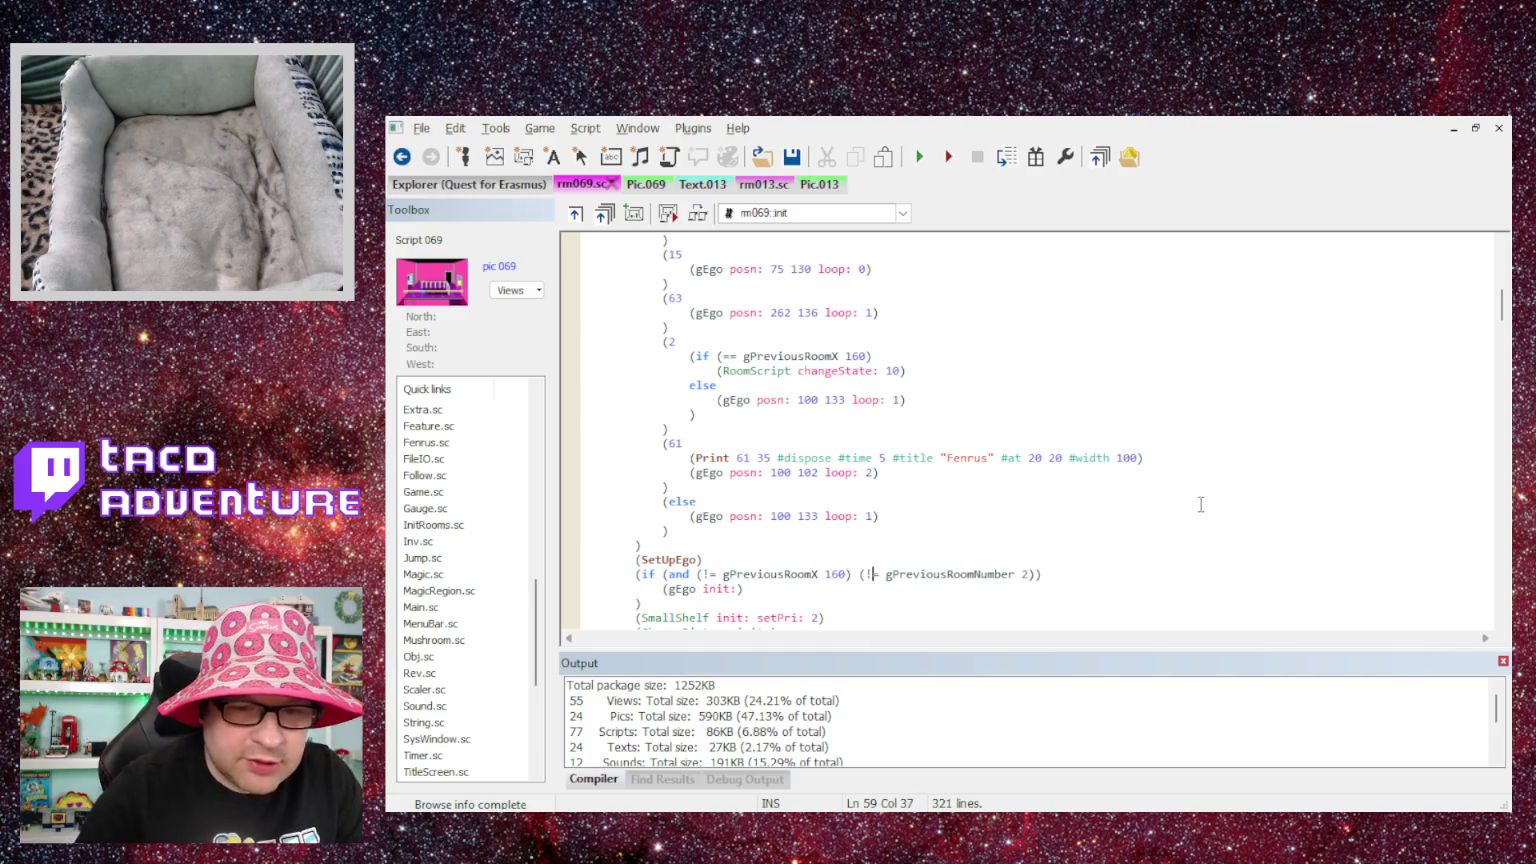
left_click(1054, 573)
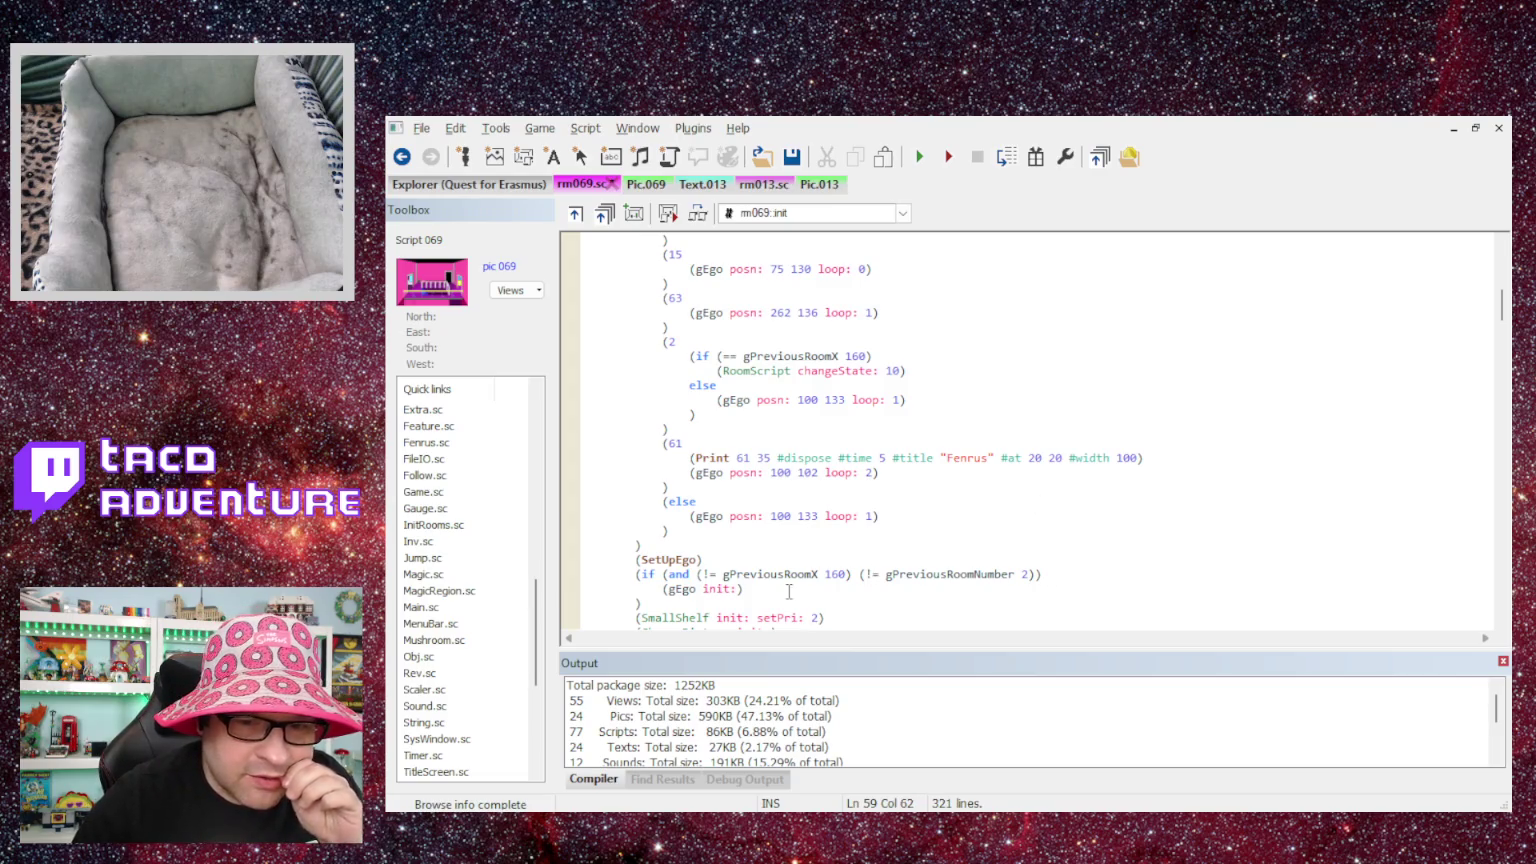
scroll(772, 566, "down", 1)
scroll(716, 526, "down", 1)
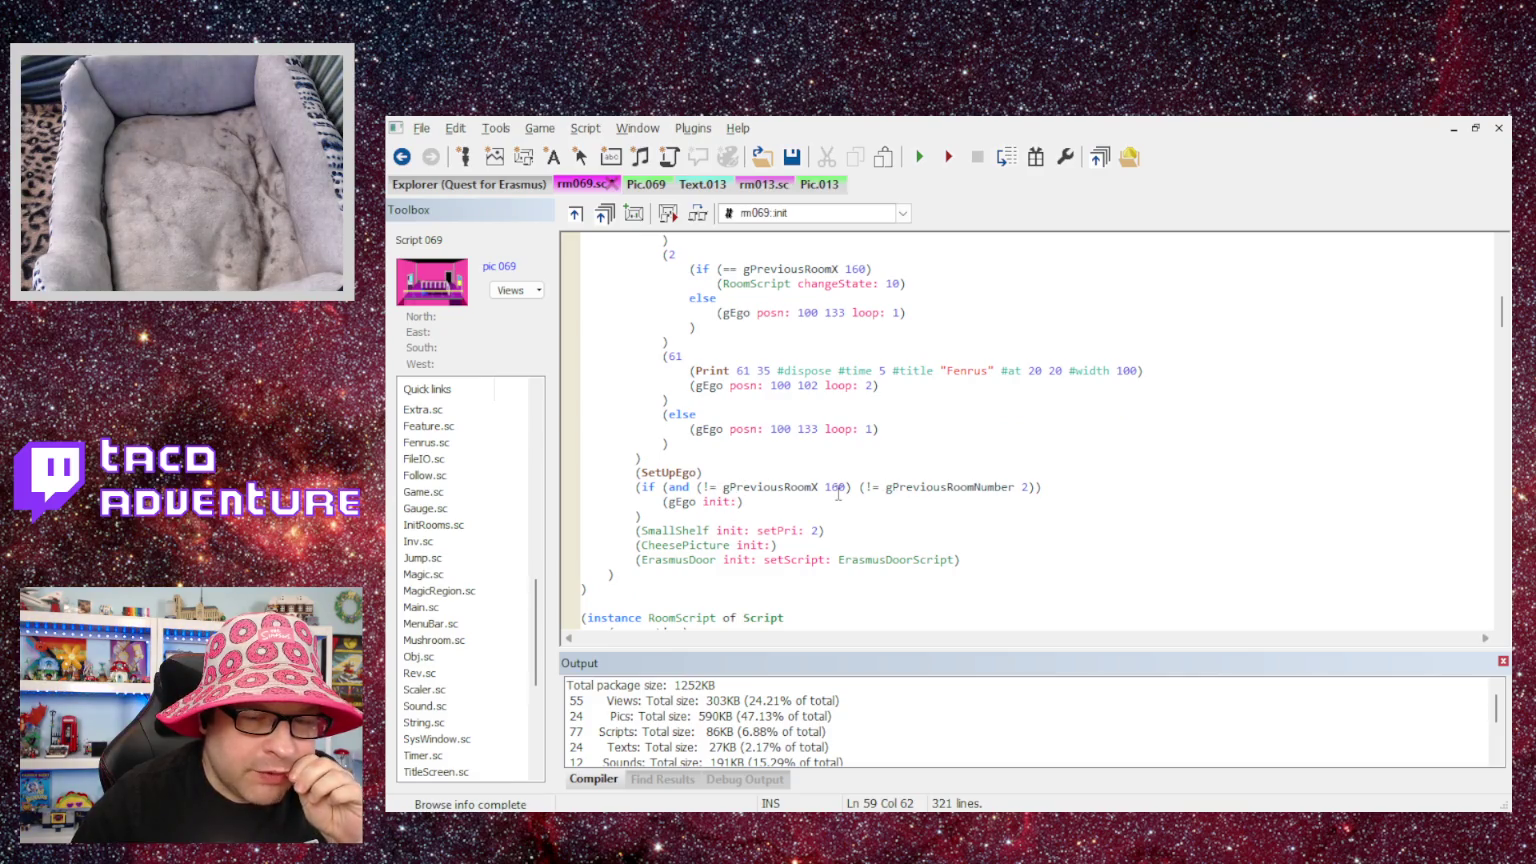
scroll(838, 492, "up", 1)
scroll(838, 492, "up", 2)
scroll(838, 492, "down", 2)
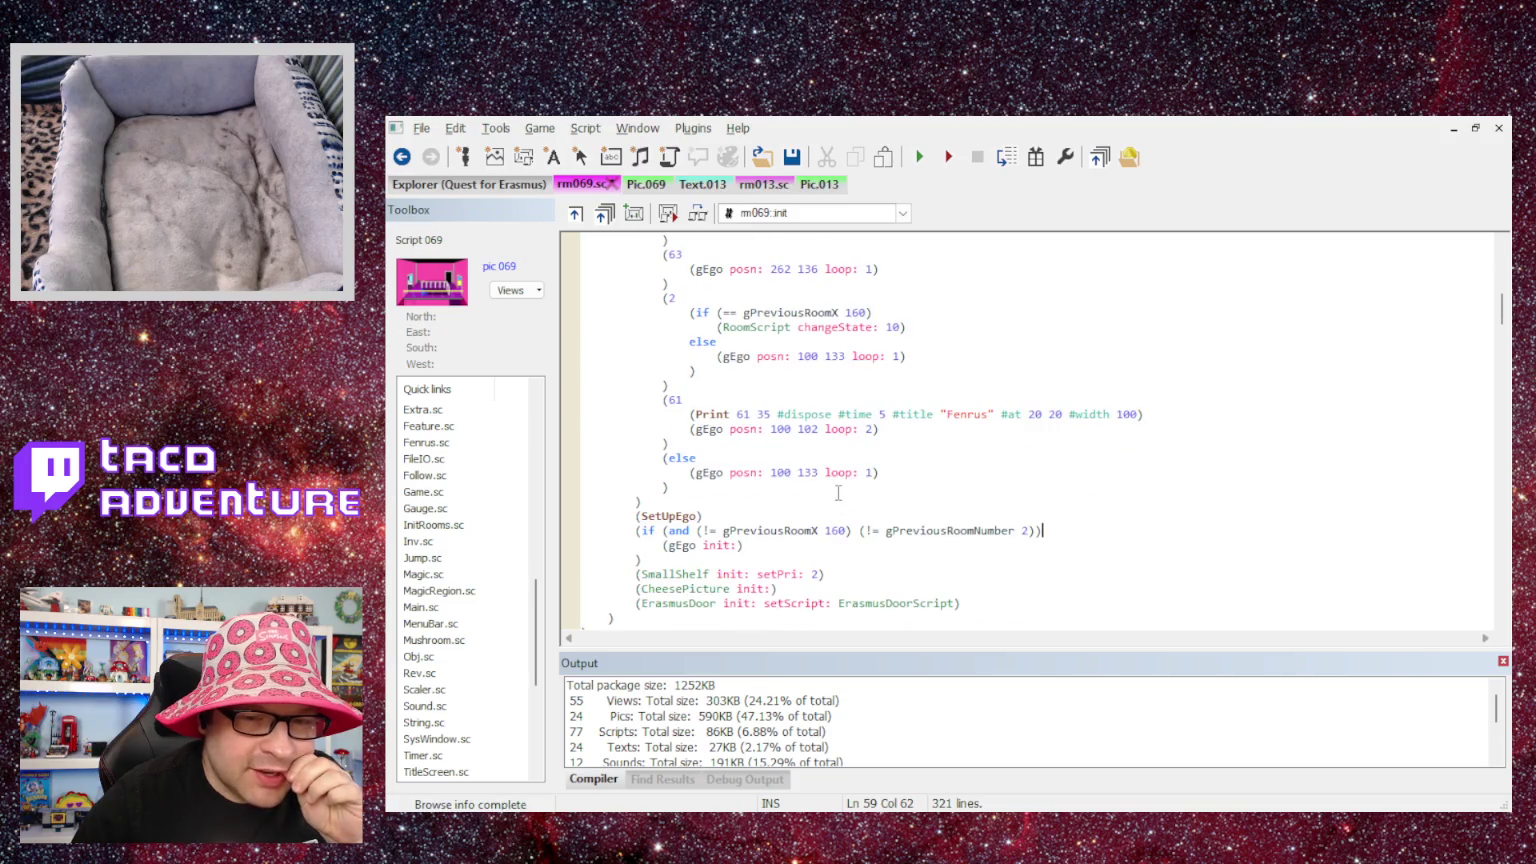